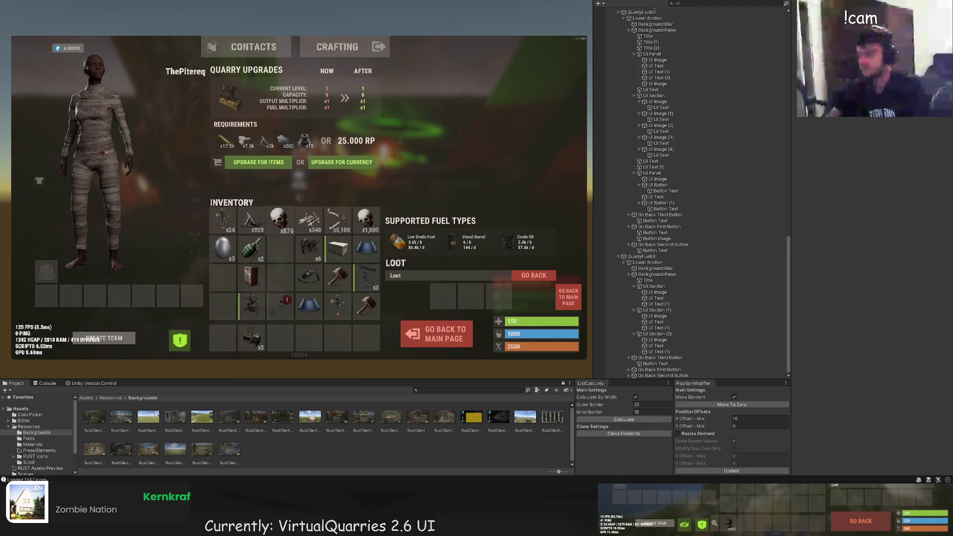
# Tidy the Hierarchy by selecting QuarryLootUI and collapsing its children
pyautogui.click(661, 357)
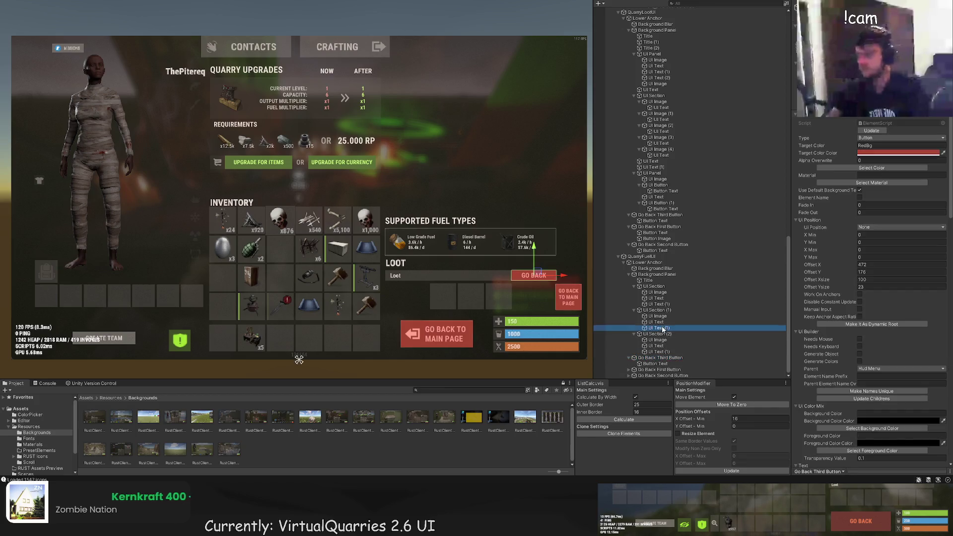
pyautogui.click(651, 262)
pyautogui.click(641, 257)
pyautogui.scroll(5, 641, 248)
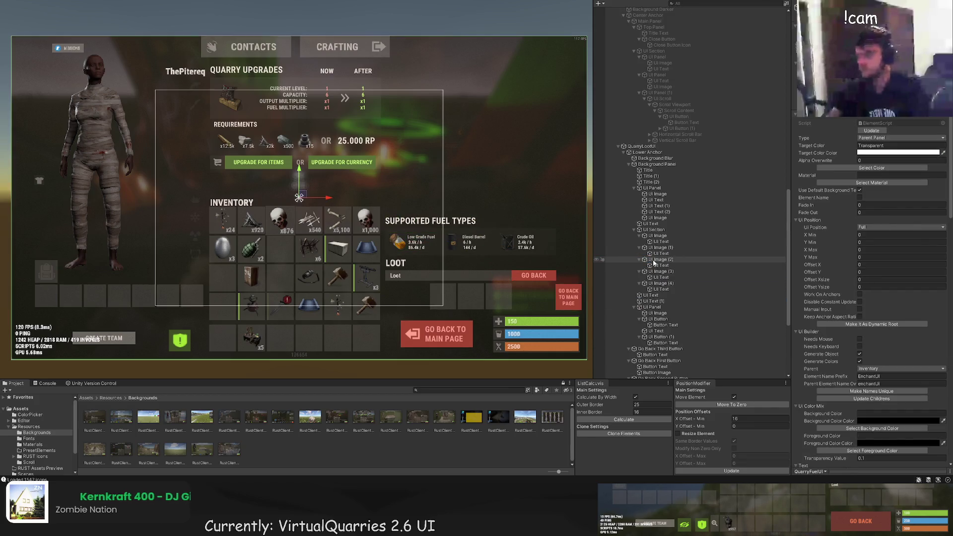
pyautogui.click(612, 147)
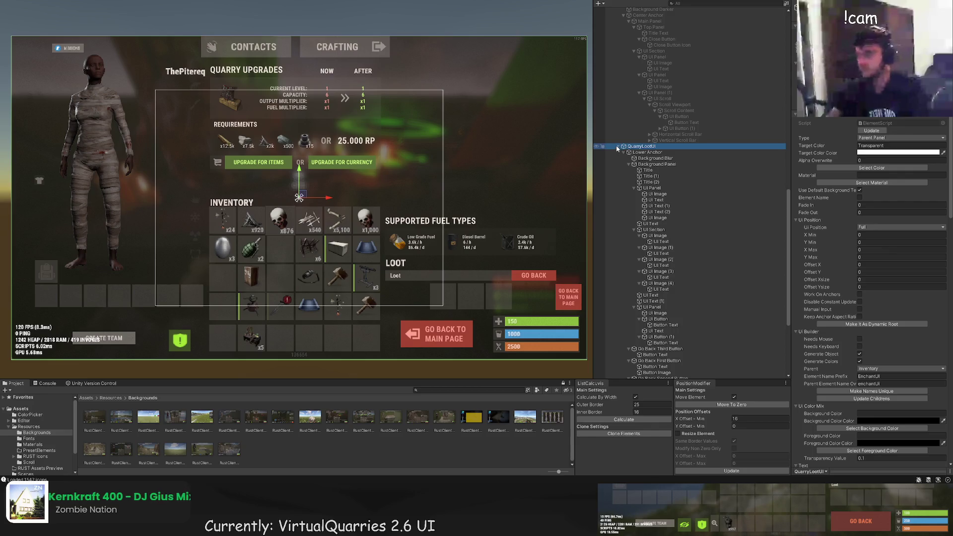
pyautogui.click(618, 146)
pyautogui.press('Down')
pyautogui.scroll(3, 650, 313)
# Expand QuarryLootUI and select its REQUIREMENTS title text element
pyautogui.click(641, 370)
pyautogui.click(618, 370)
pyautogui.scroll(-5, 651, 298)
pyautogui.click(654, 308)
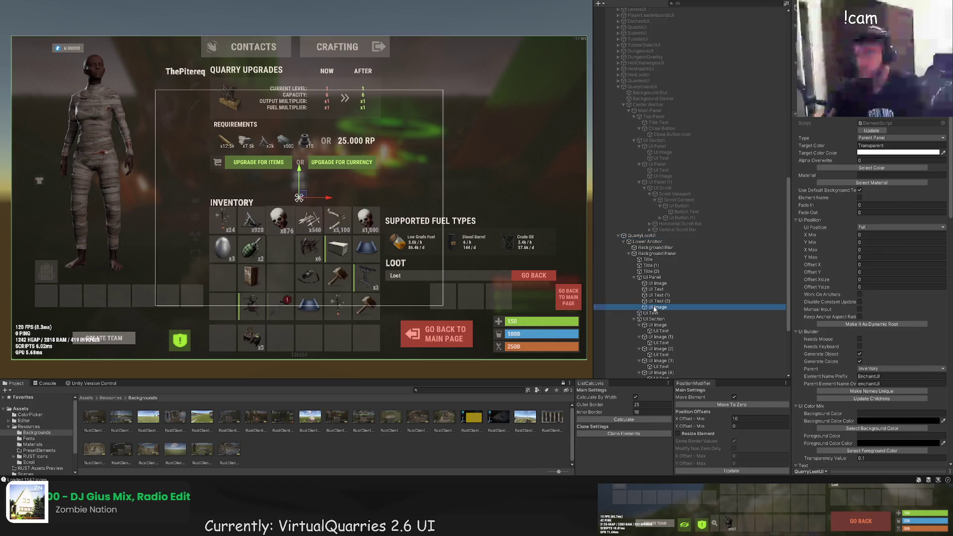
pyautogui.scroll(-2, 656, 303)
pyautogui.click(660, 293)
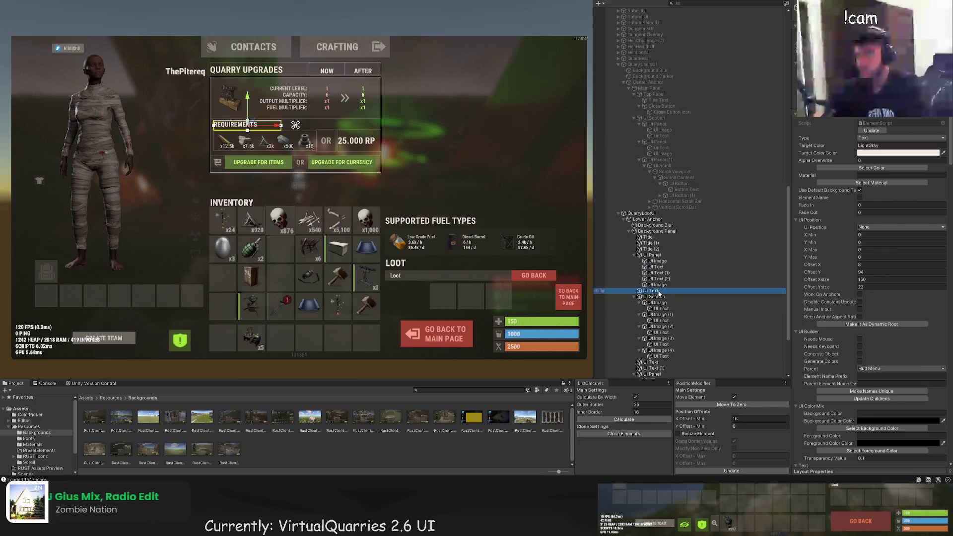
# Give the new button a RedBg red background colour
pyautogui.click(655, 232)
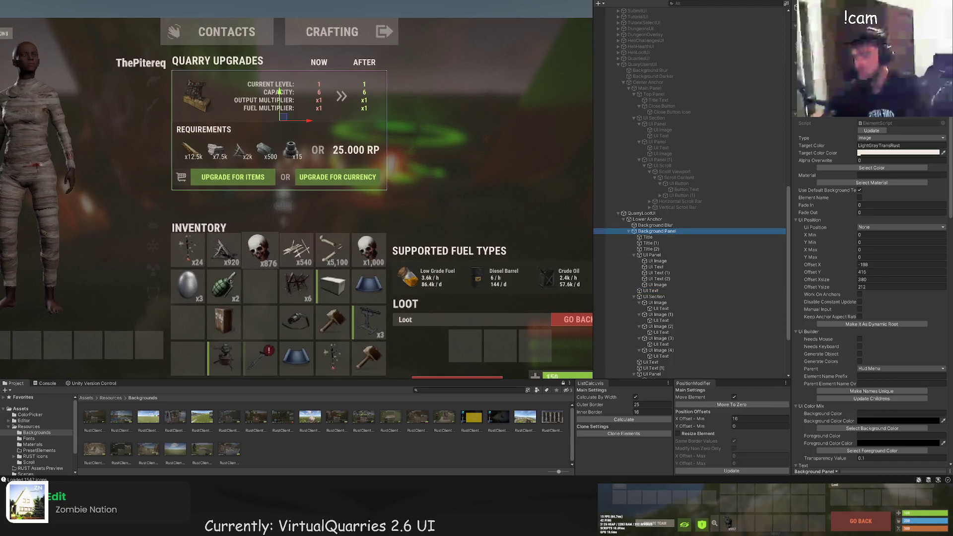
pyautogui.click(233, 178)
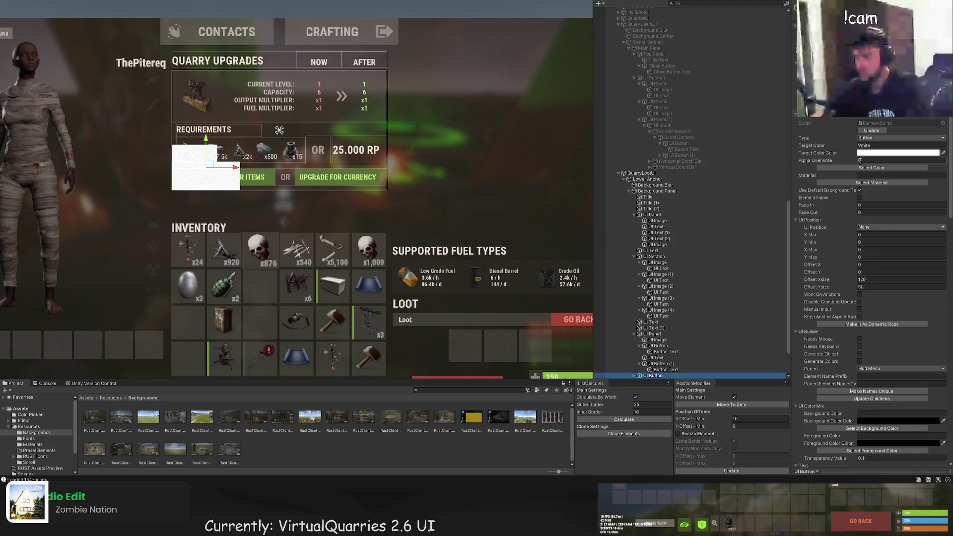
pyautogui.click(872, 168)
pyautogui.click(260, 123)
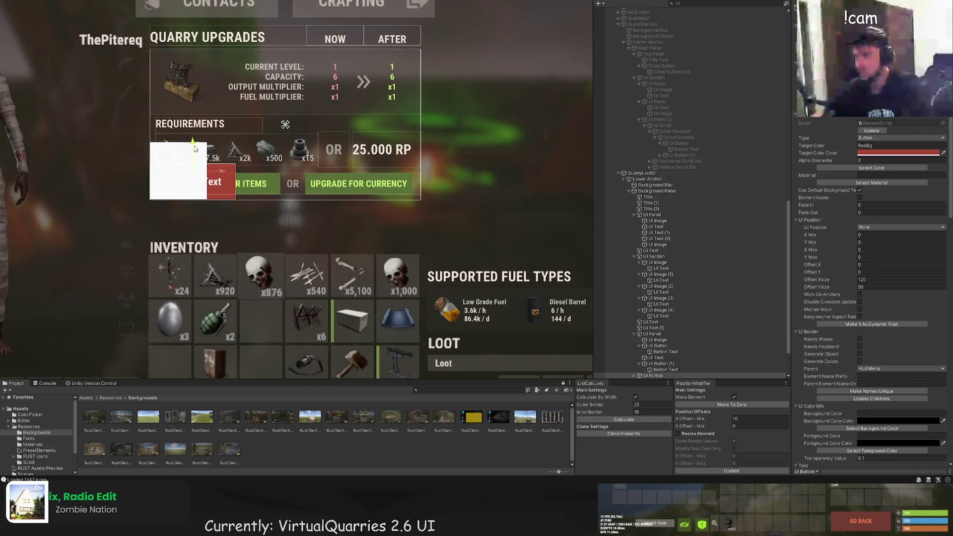
# Flatten the red button into a thin bar by dragging its rect edge
pyautogui.scroll(5, 224, 114)
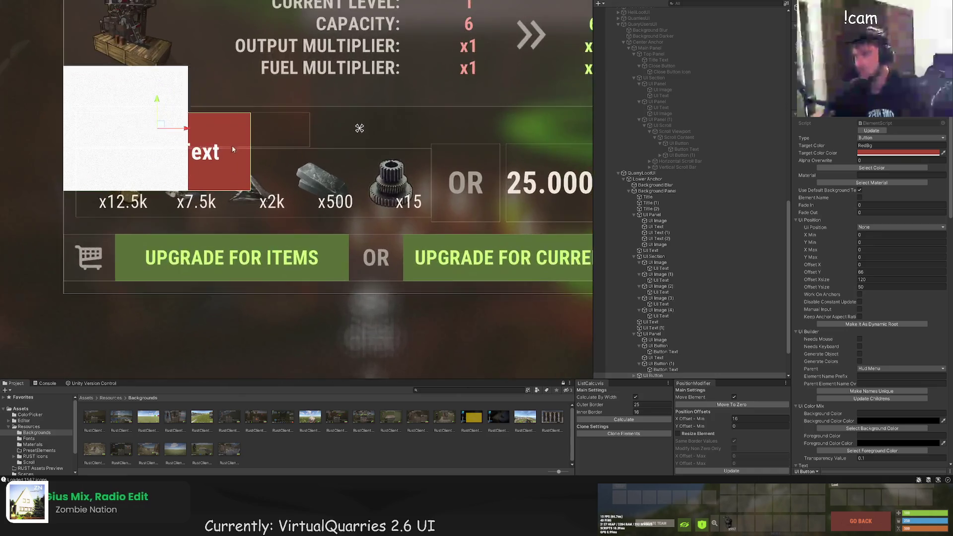
pyautogui.scroll(3, 224, 113)
pyautogui.moveTo(222, 169); pyautogui.dragTo(222, 168)
pyautogui.moveTo(233, 328)
pyautogui.mouseDown()
pyautogui.moveTo(234, 207)
pyautogui.moveTo(233, 217)
pyautogui.mouseUp()
# Delete the button's white Button Image child
pyautogui.scroll(-3, 720, 318)
pyautogui.click(639, 328)
pyautogui.click(654, 340)
pyautogui.press('Delete')
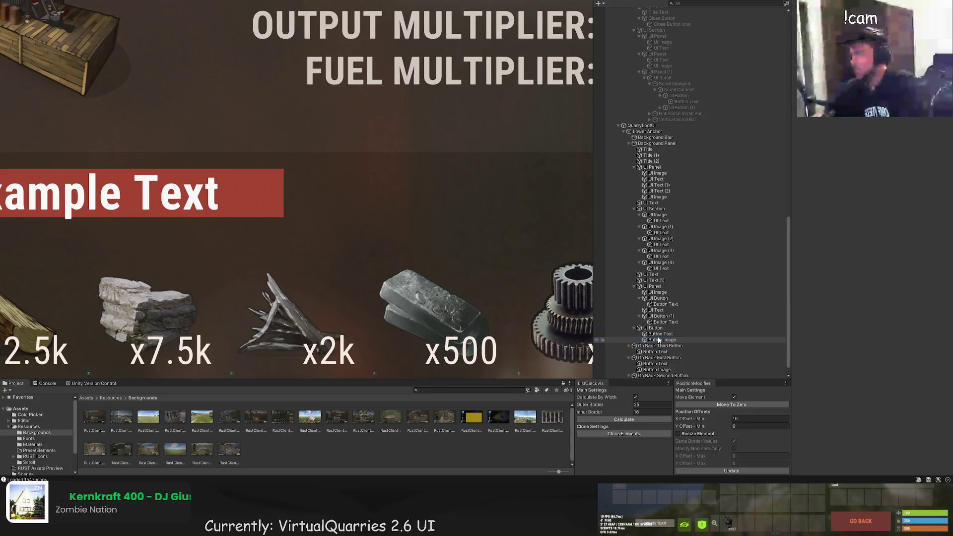
pyautogui.click(660, 334)
# Set the button label's text colour to RedText
pyautogui.click(872, 149)
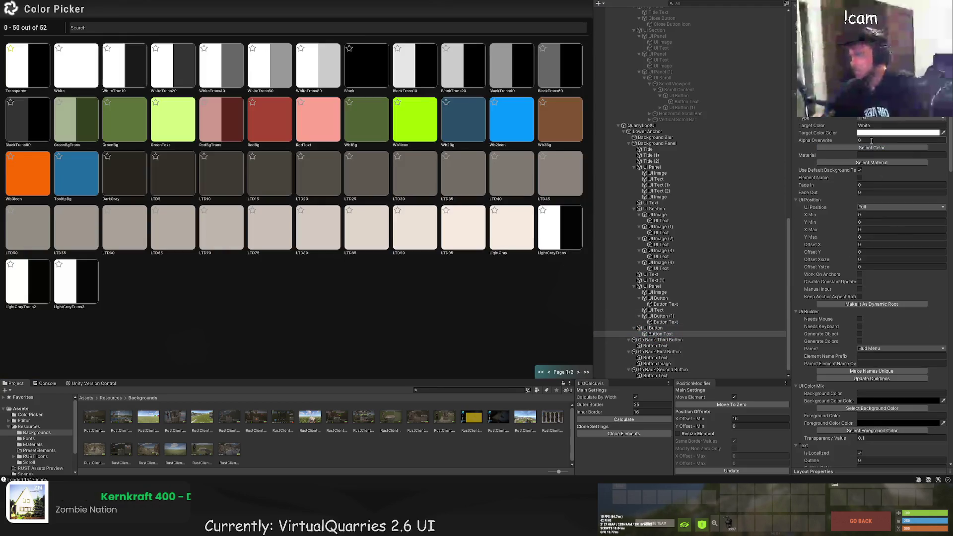
pyautogui.click(200, 112)
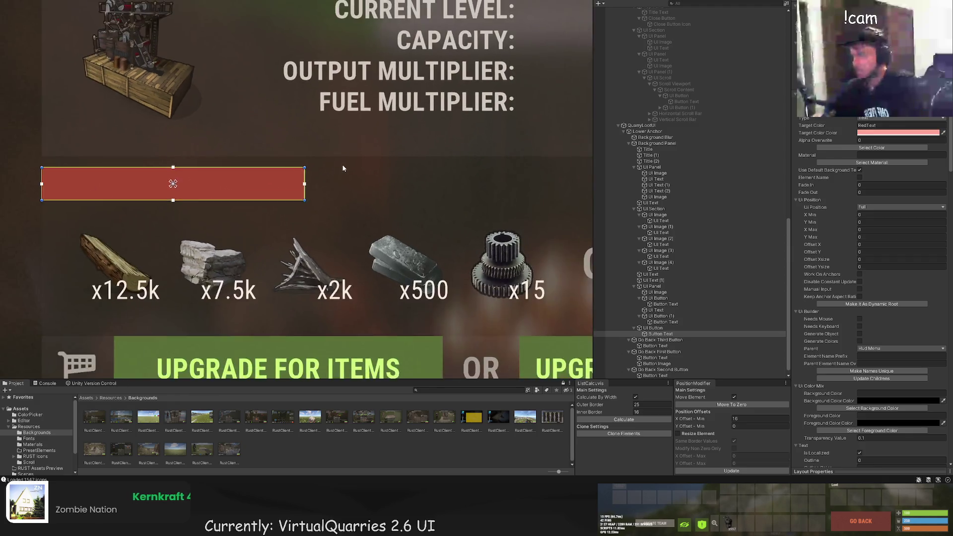
pyautogui.scroll(-5, 874, 319)
pyautogui.scroll(-5, 875, 334)
# Enter the label GO BACK TO LIST and set its font size to 10
pyautogui.click(867, 385)
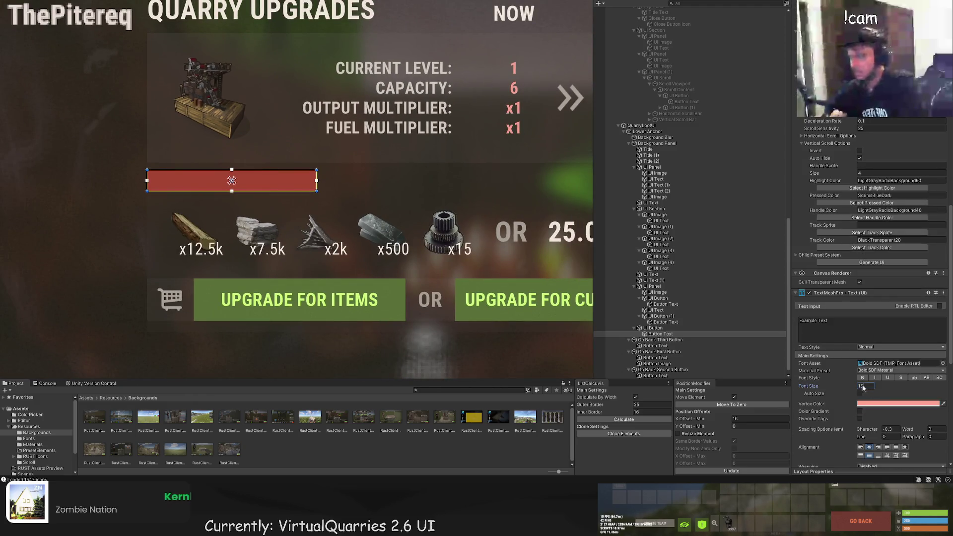
pyautogui.write('12')
pyautogui.click(829, 327)
pyautogui.write('GO')
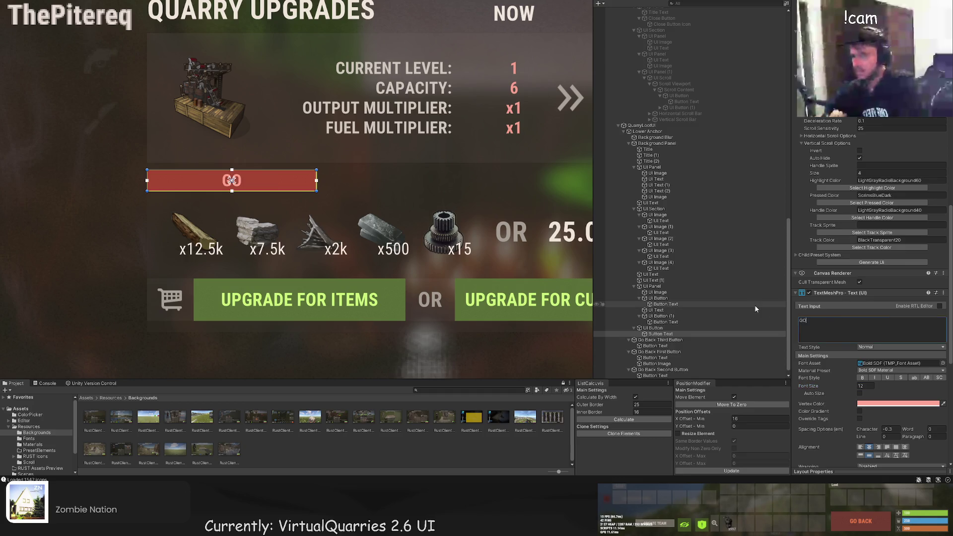
pyautogui.write(' BACK TO LIST')
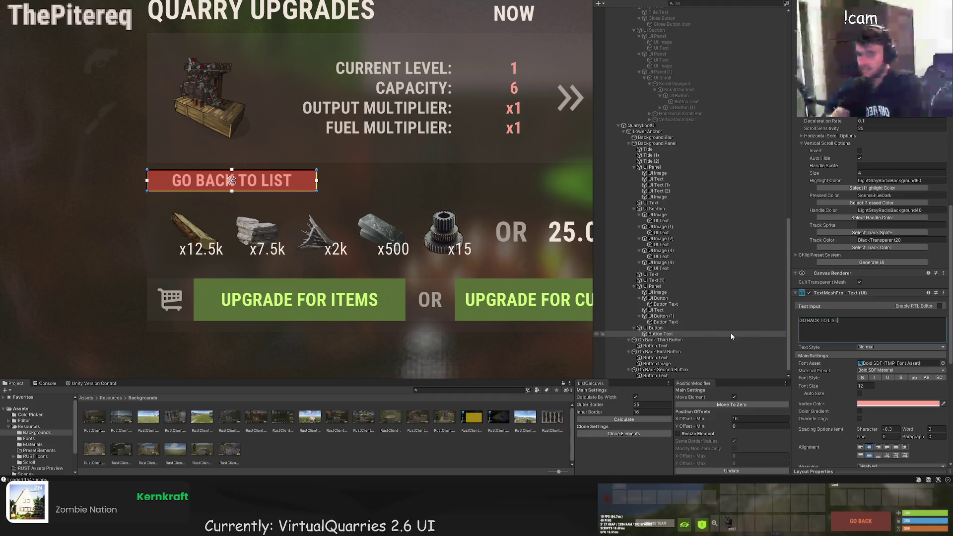
pyautogui.doubleClick(872, 386)
pyautogui.write('10')
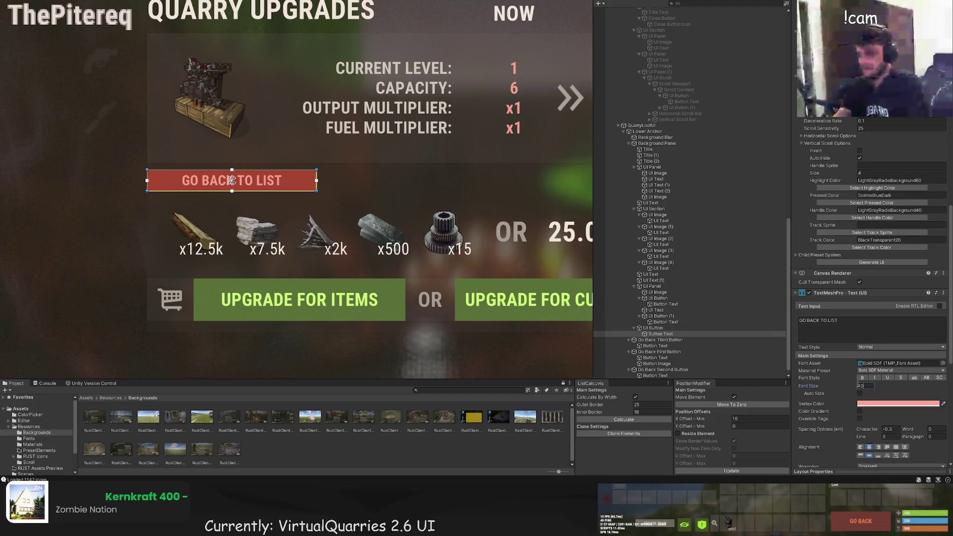
pyautogui.click(677, 328)
# Narrow the GO BACK TO LIST button from its left edge and move it beside REQUIREMENTS
pyautogui.moveTo(147, 175); pyautogui.dragTo(190, 175)
pyautogui.scroll(-2, 341, 196)
pyautogui.press('w')
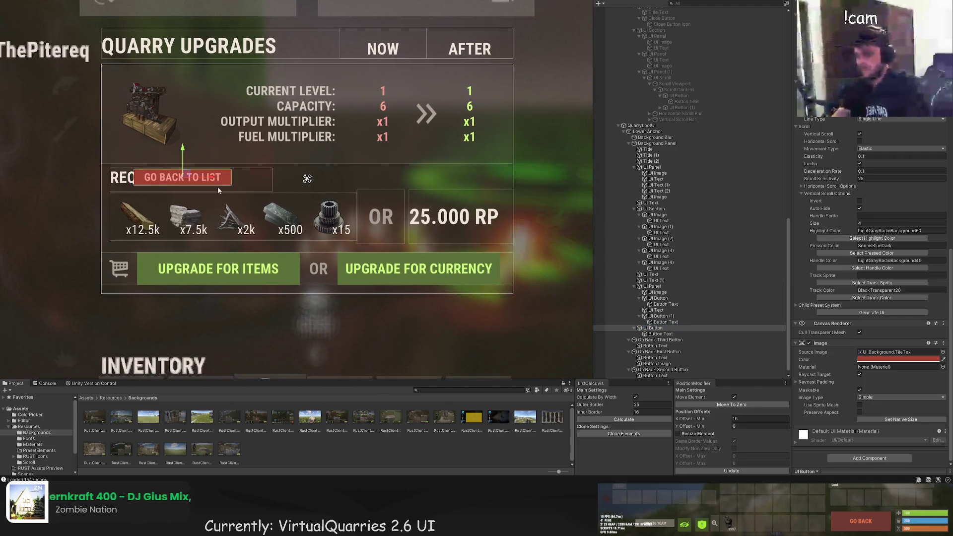
pyautogui.moveTo(209, 181)
pyautogui.mouseDown()
pyautogui.moveTo(489, 196)
pyautogui.moveTo(441, 176)
pyautogui.moveTo(423, 259)
pyautogui.moveTo(424, 156)
pyautogui.moveTo(440, 275)
pyautogui.mouseUp()
pyautogui.scroll(3, 504, 182)
pyautogui.hotkey('ctrl', 'z')
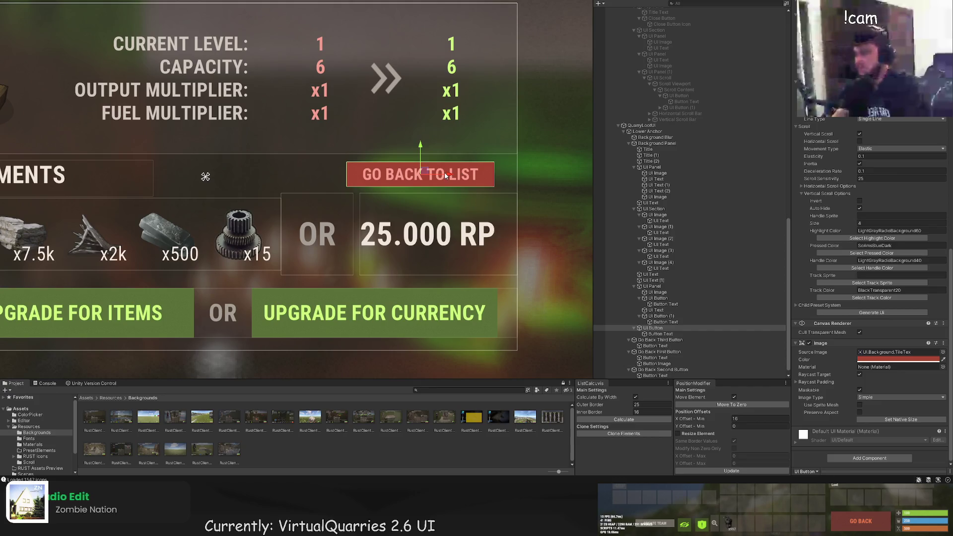
pyautogui.moveTo(422, 153)
pyautogui.mouseDown()
pyautogui.moveTo(426, 231)
pyautogui.moveTo(433, 147)
pyautogui.mouseUp()
pyautogui.click(433, 147)
pyautogui.scroll(-1, 562, 148)
pyautogui.scroll(-5, 562, 148)
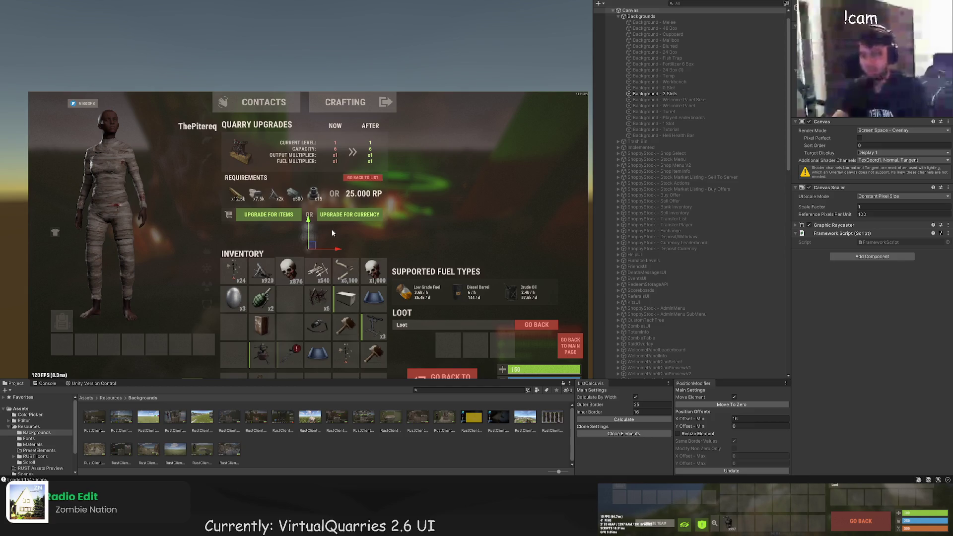
# Duplicate the quarry fuel panel with Ctrl+D and rename the copy QuarrySourceUI
pyautogui.scroll(-15, 726, 278)
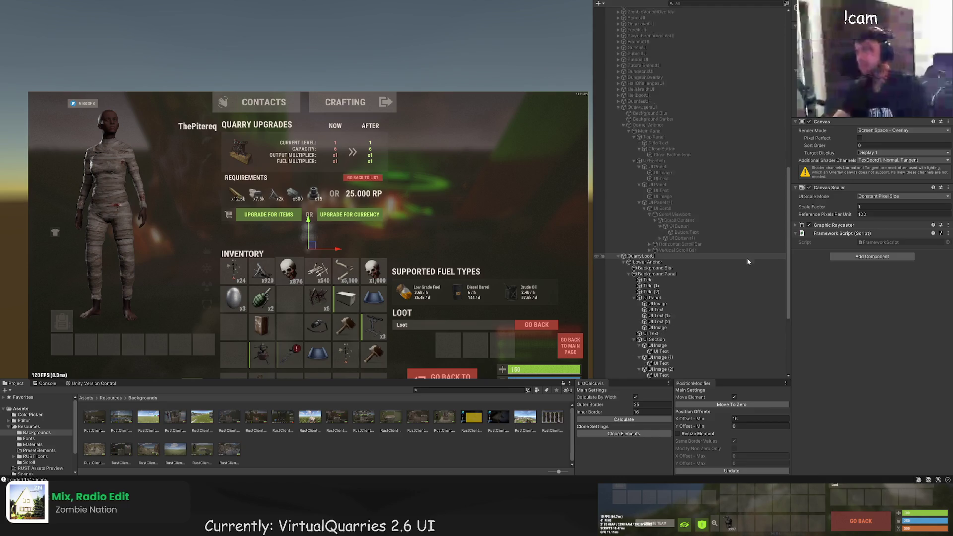
pyautogui.scroll(-1, 722, 254)
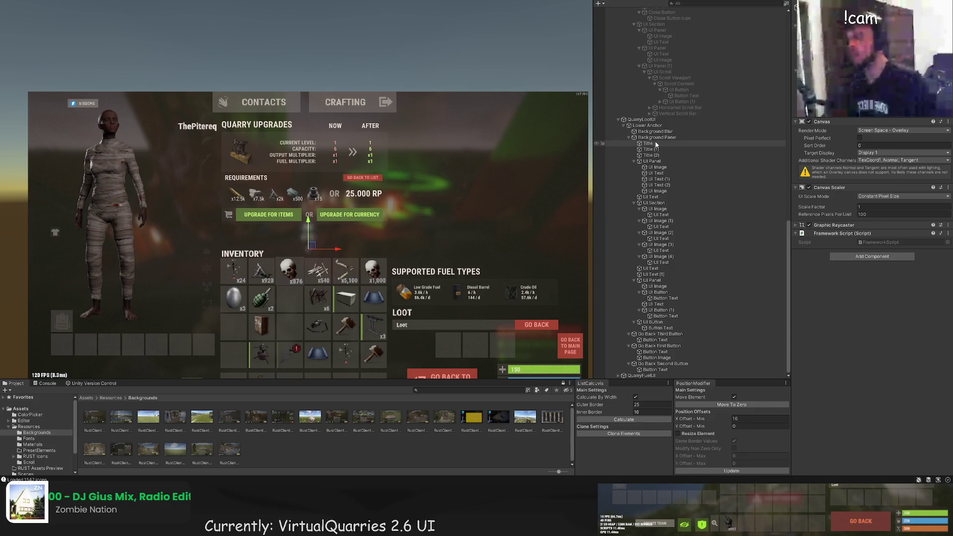
pyautogui.click(650, 122)
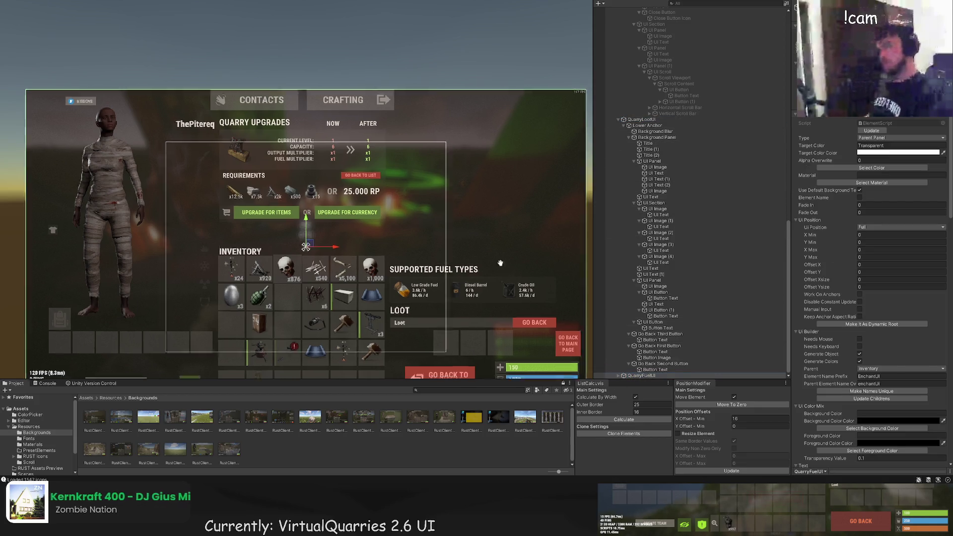
pyautogui.press('f')
pyautogui.hotkey('ctrl', 'd')
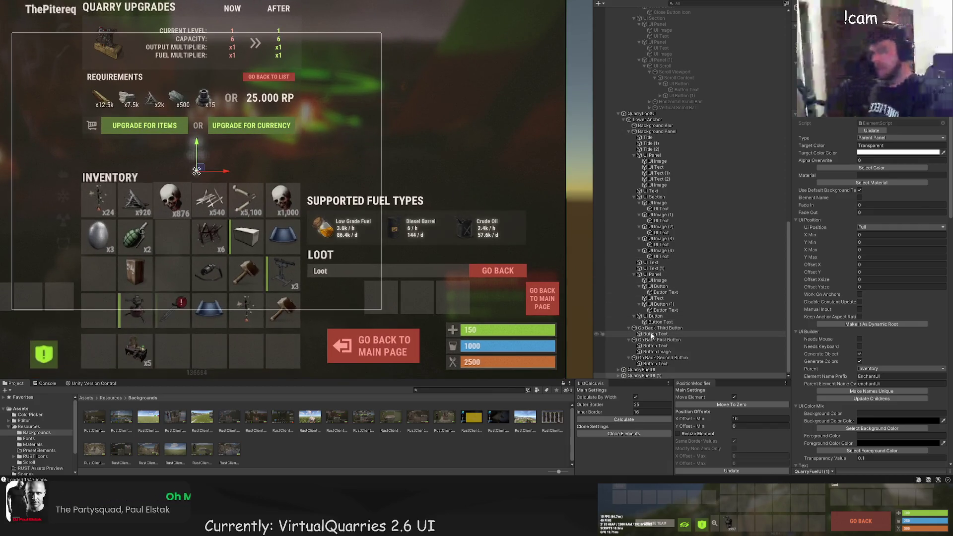
pyautogui.scroll(2, 481, 240)
pyautogui.click(643, 376)
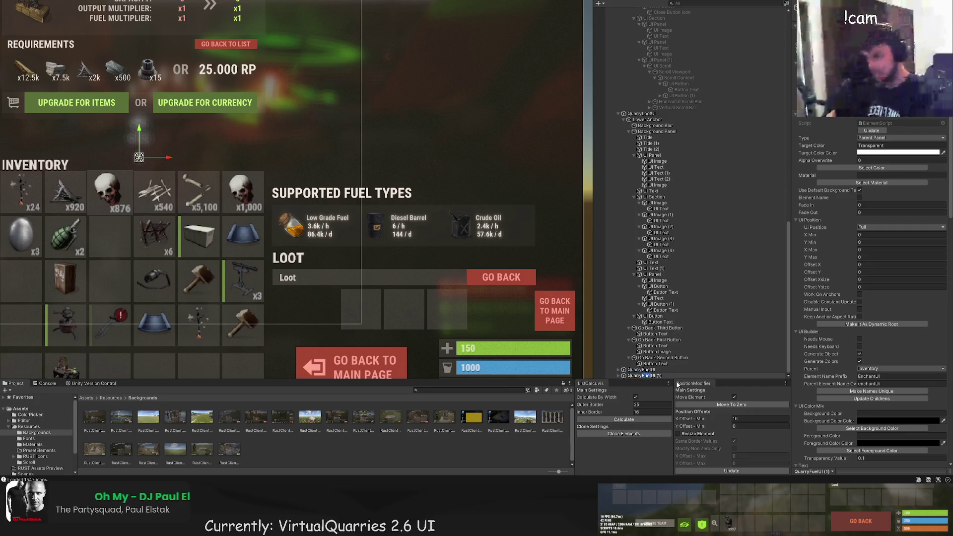
pyautogui.write('Sourc')
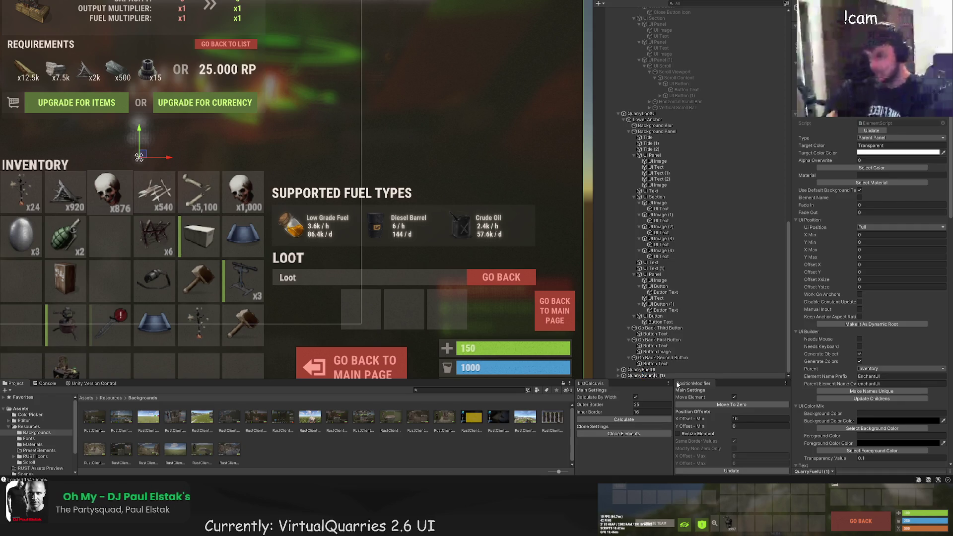
pyautogui.press('Return')
pyautogui.click(619, 376)
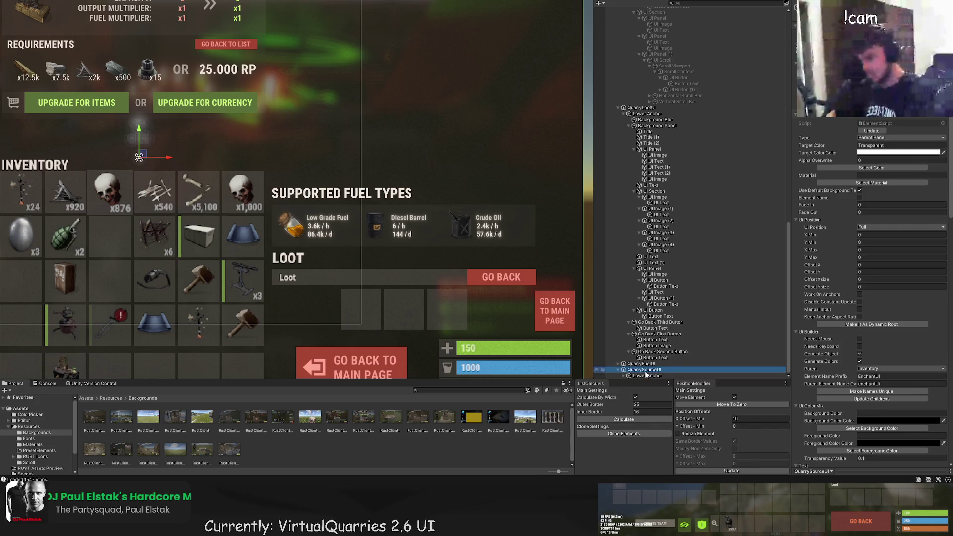
pyautogui.click(644, 378)
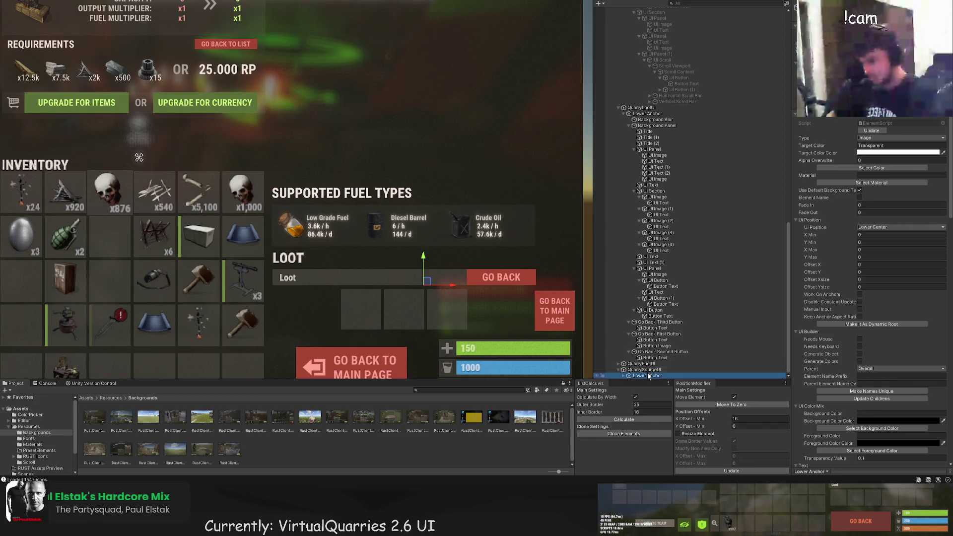
pyautogui.click(626, 376)
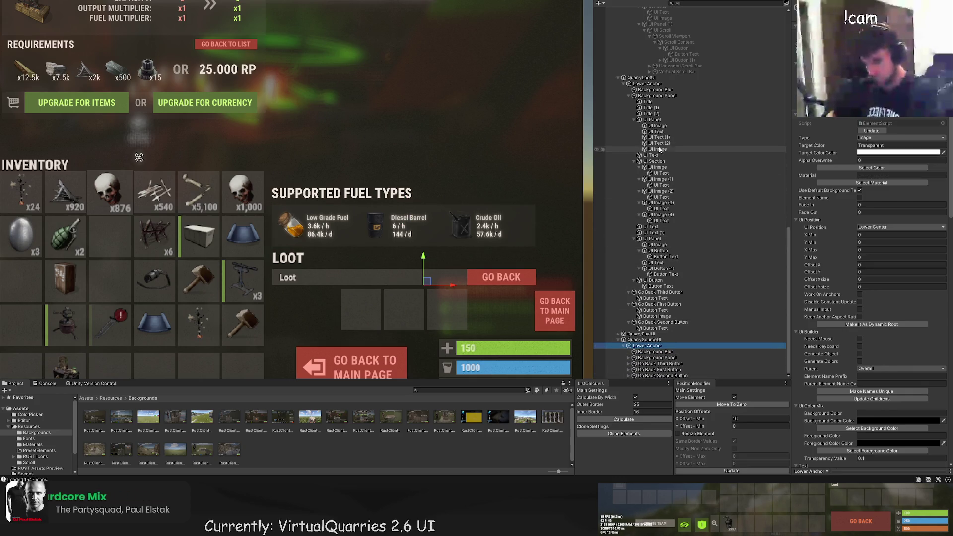
pyautogui.press('Delete')
pyautogui.hotkey('ctrl', 'z')
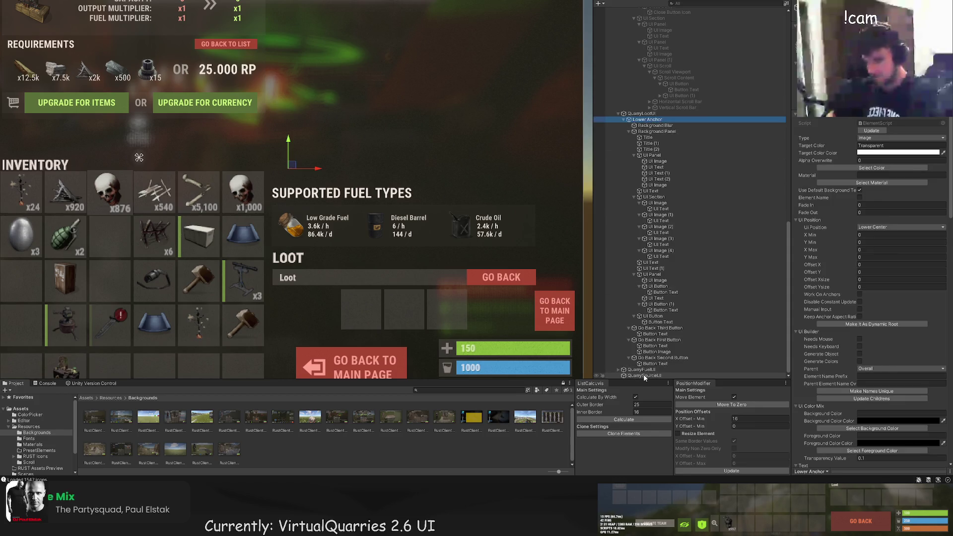
pyautogui.press('f')
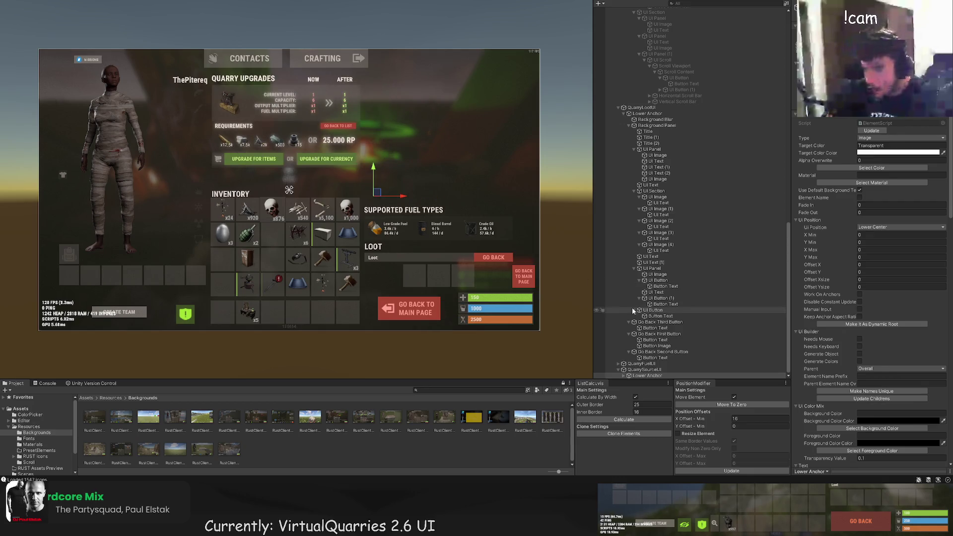
pyautogui.click(624, 375)
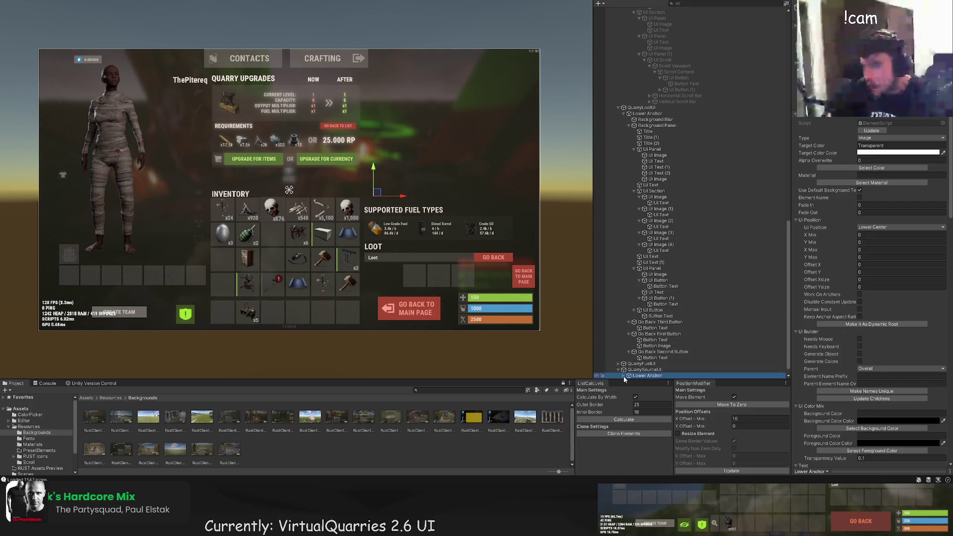
pyautogui.click(663, 363)
pyautogui.keyDown('shift'); pyautogui.click(663, 376); pyautogui.keyUp('shift')
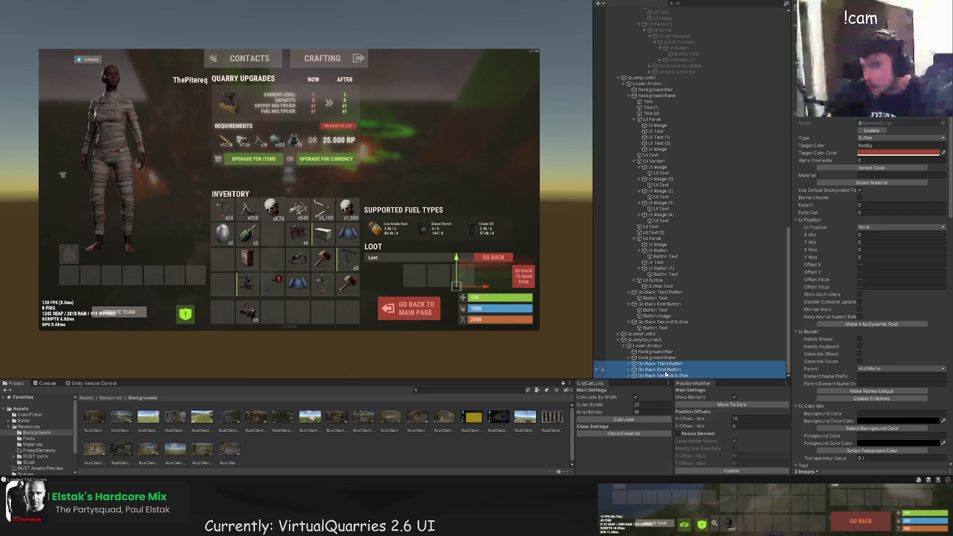
# Drag the copied Background Blur and Background Panel right and down beside the original panel
pyautogui.scroll(1, 667, 373)
pyautogui.click(664, 370)
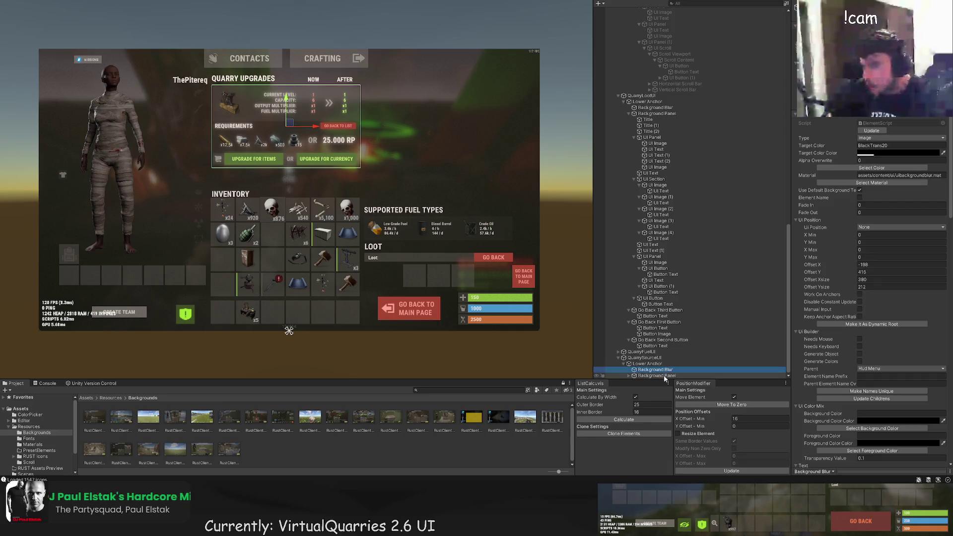
pyautogui.keyDown('shift'); pyautogui.click(660, 375); pyautogui.keyUp('shift')
pyautogui.moveTo(317, 122); pyautogui.dragTo(478, 121)
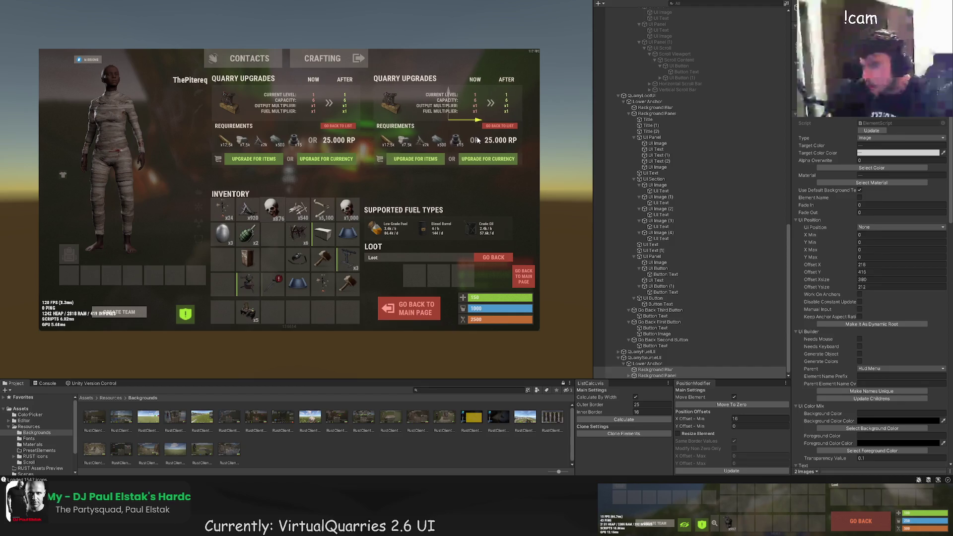
pyautogui.moveTo(449, 93); pyautogui.dragTo(449, 174)
pyautogui.scroll(5, 489, 161)
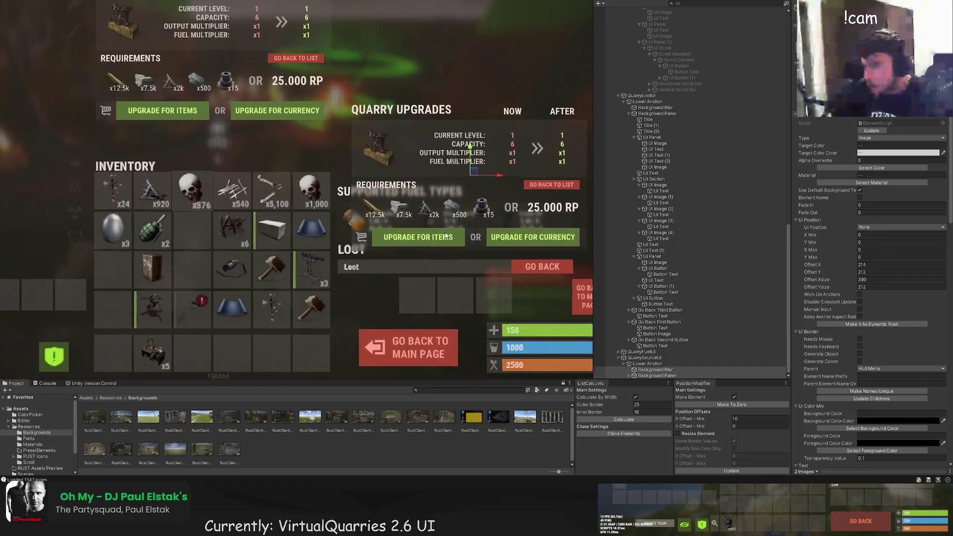
pyautogui.moveTo(504, 155)
pyautogui.mouseDown()
pyautogui.moveTo(486, 159)
pyautogui.moveTo(459, 128)
pyautogui.mouseUp()
pyautogui.scroll(3, 378, 102)
pyautogui.moveTo(380, 103); pyautogui.dragTo(380, 97)
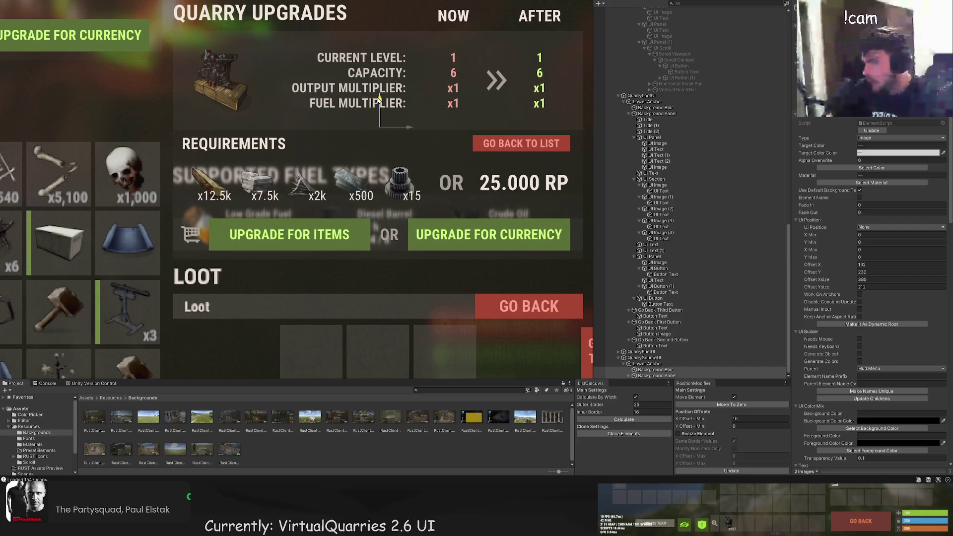
pyautogui.scroll(-1, 348, 142)
pyautogui.scroll(-2, 347, 143)
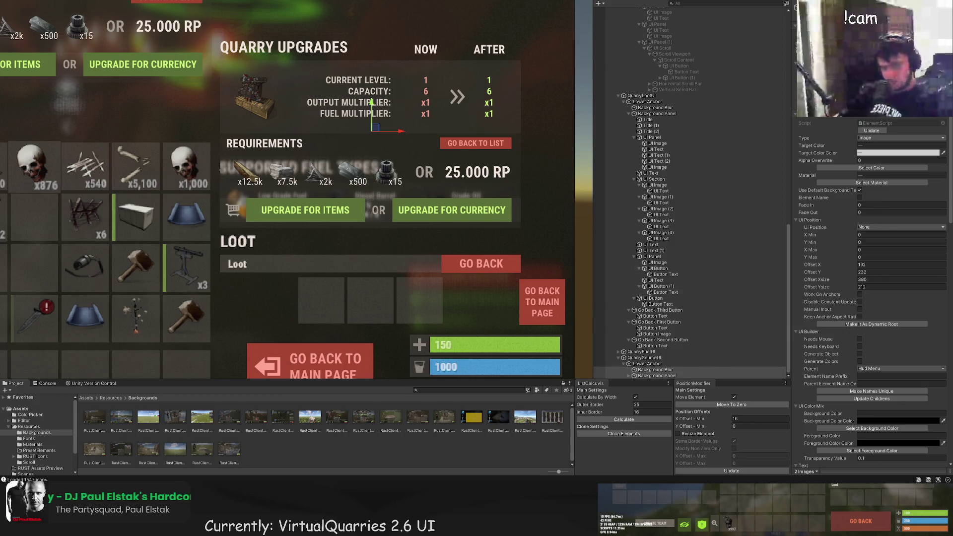
pyautogui.scroll(3, 444, 247)
pyautogui.moveTo(395, 68); pyautogui.dragTo(395, 74)
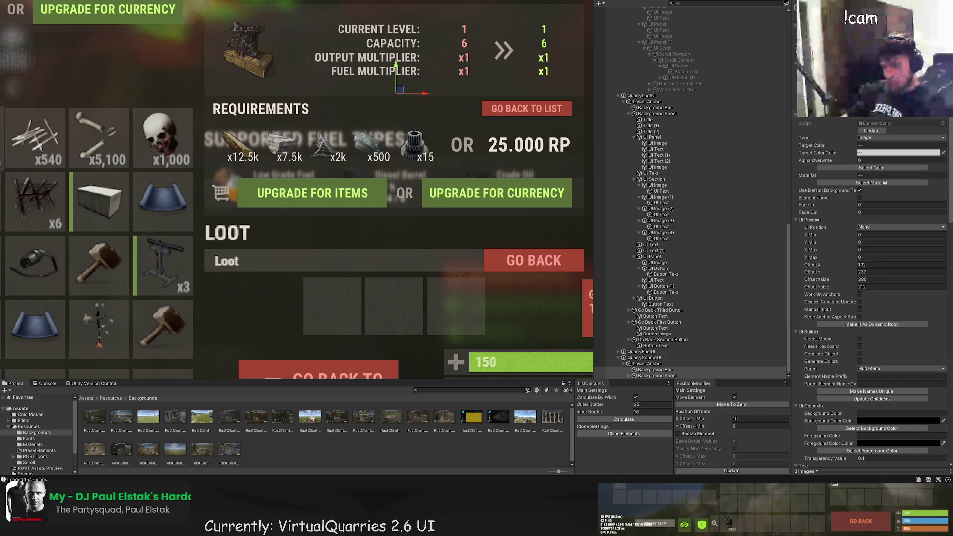
# Select the copied Background Panel and expand its children
pyautogui.scroll(-3, 296, 190)
pyautogui.scroll(-2, 278, 179)
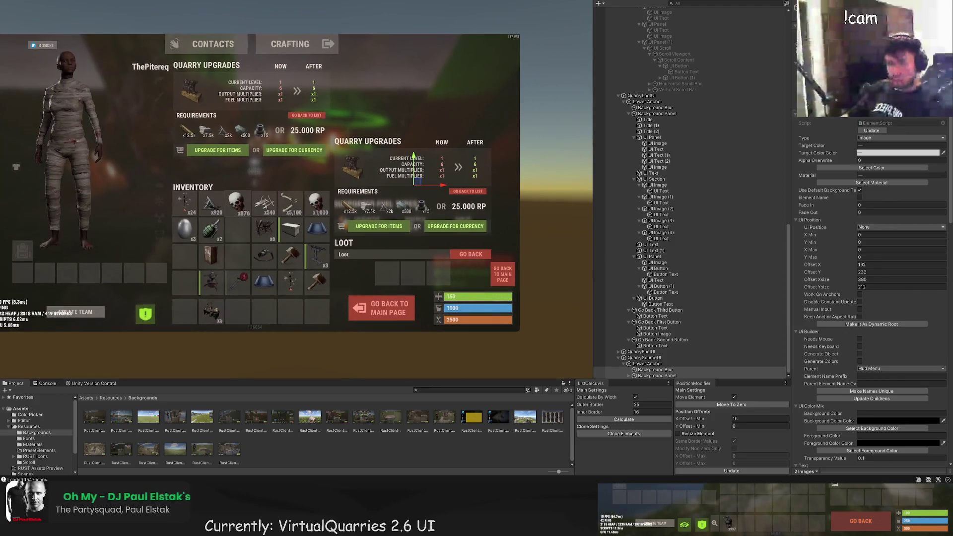
pyautogui.scroll(2, 278, 178)
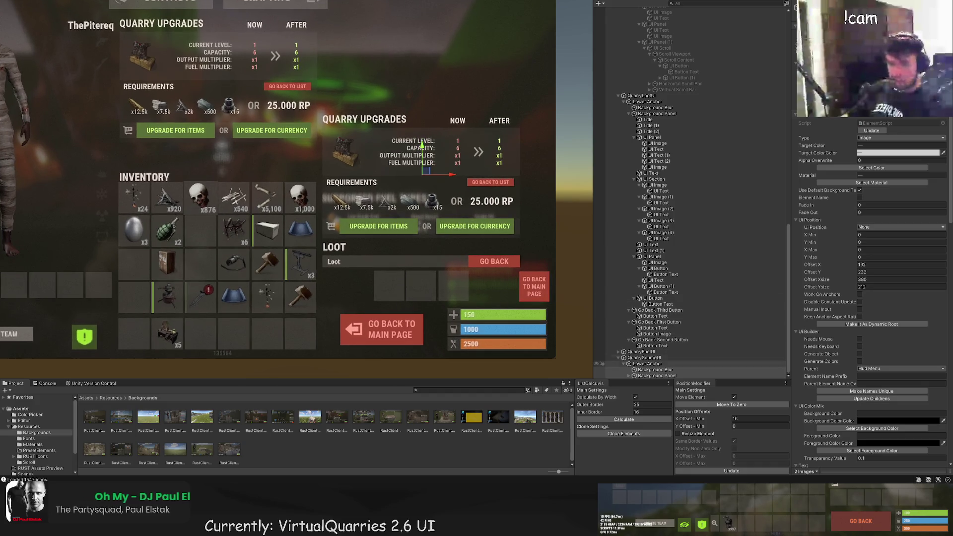
pyautogui.click(655, 369)
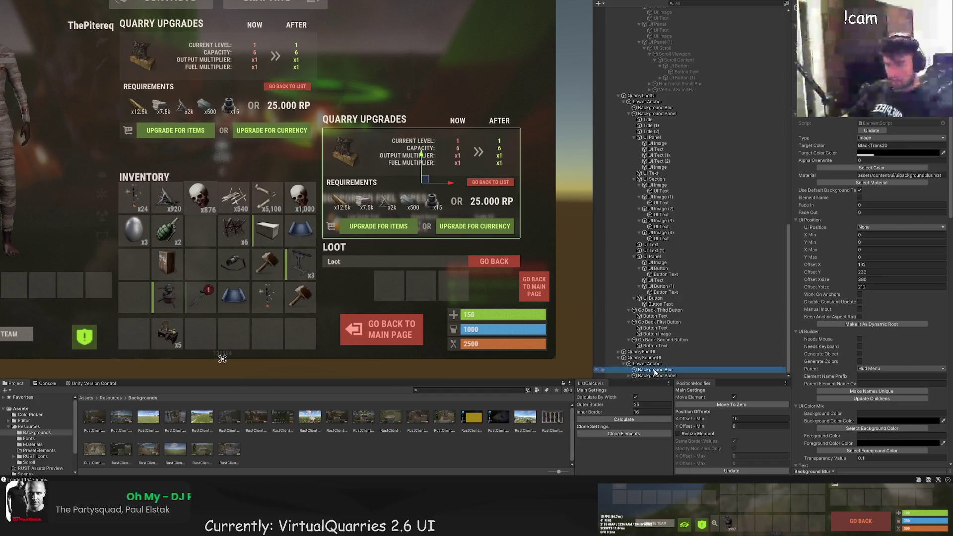
pyautogui.click(655, 376)
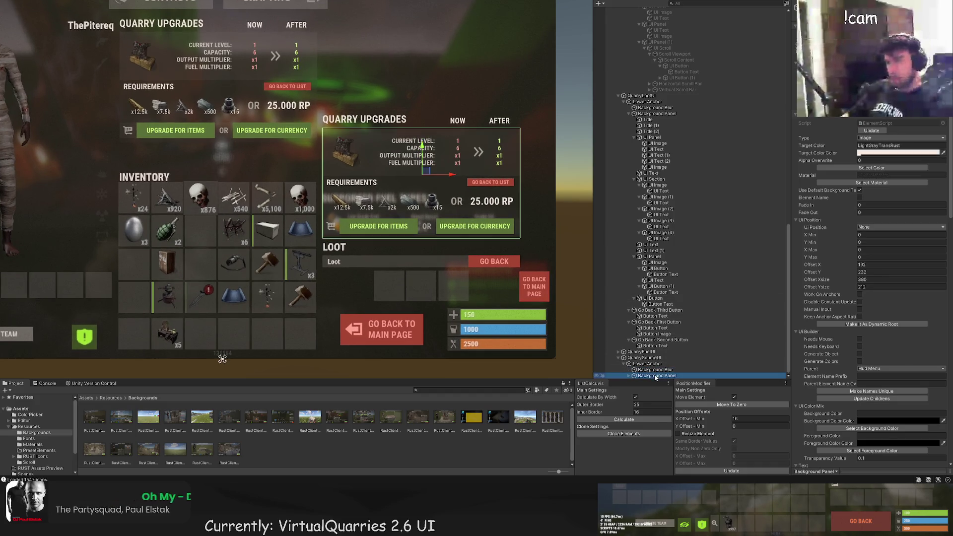
pyautogui.click(629, 376)
# Select the copied panel's Title object and frame it in the Scene view
pyautogui.scroll(-3, 676, 347)
pyautogui.doubleClick(680, 322)
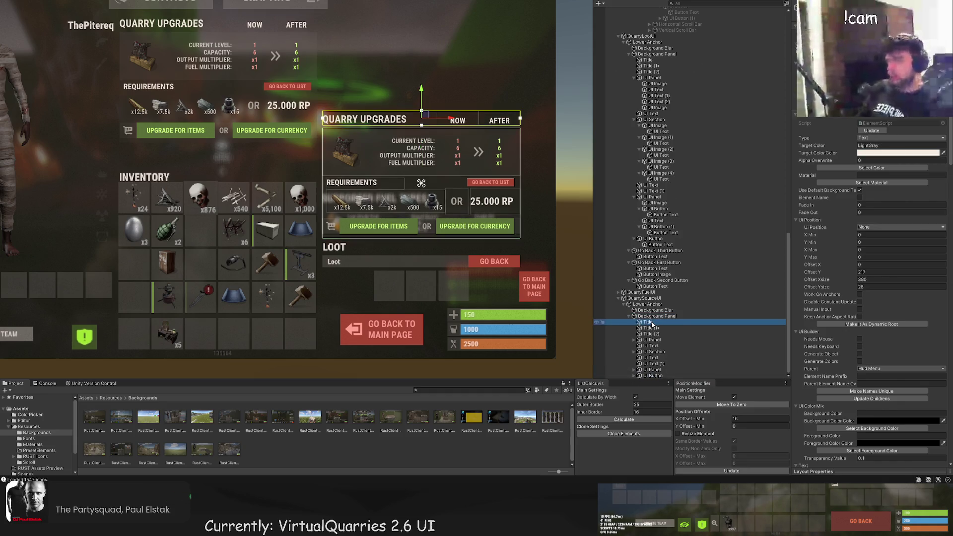
pyautogui.scroll(5, 258, 279)
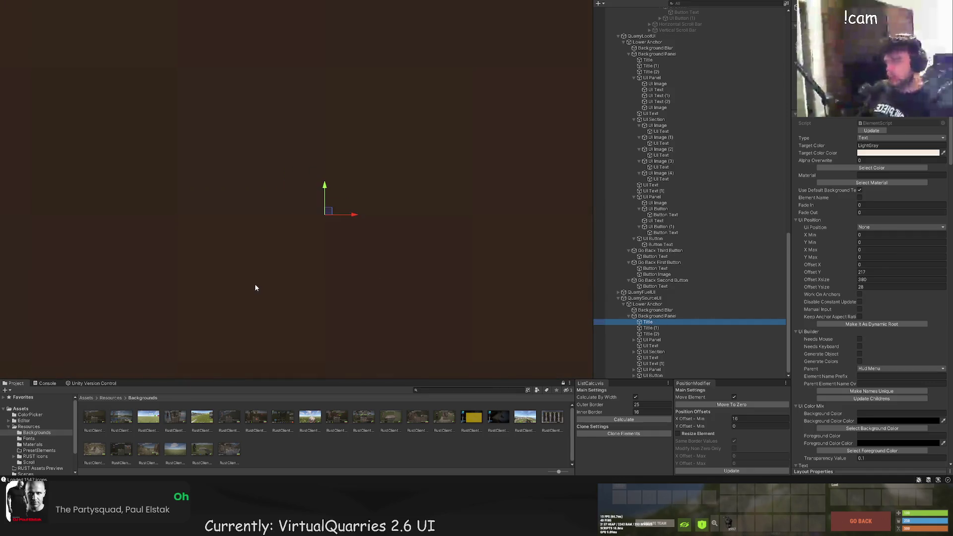
pyautogui.scroll(-5, 258, 245)
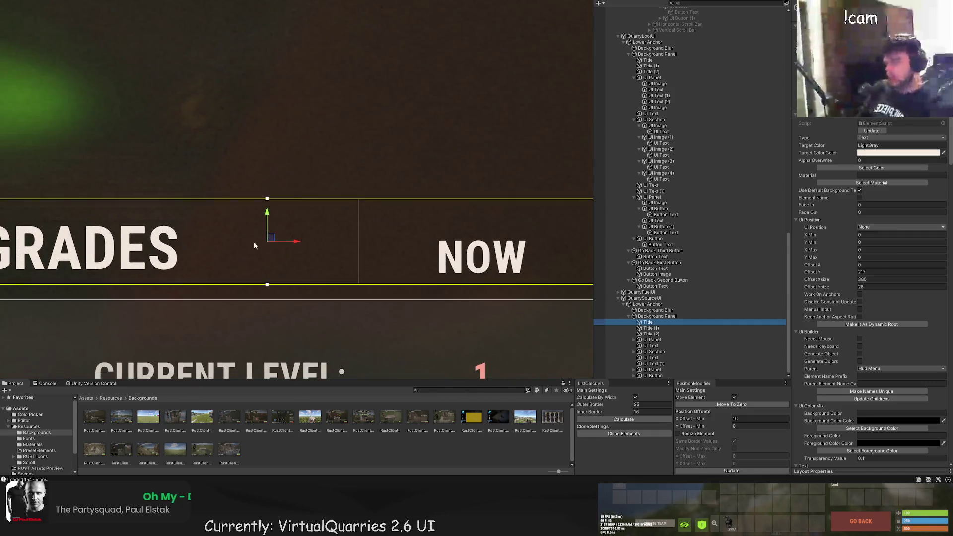
pyautogui.moveTo(232, 249); pyautogui.dragTo(455, 265)
pyautogui.scroll(-10, 891, 312)
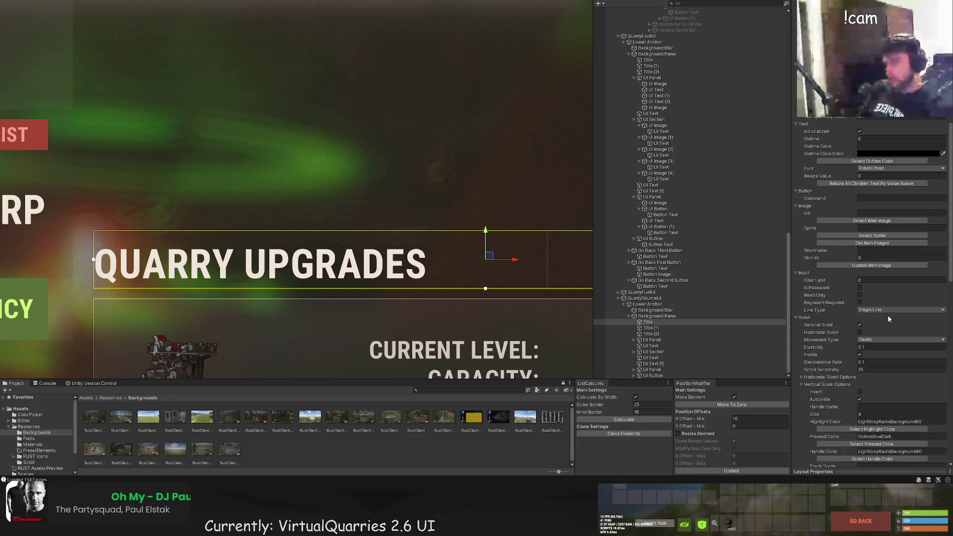
pyautogui.scroll(-3, 866, 314)
# Change the title's Text Input from QUARRY UPGRADES to LINKED QUARRIES
pyautogui.click(848, 219)
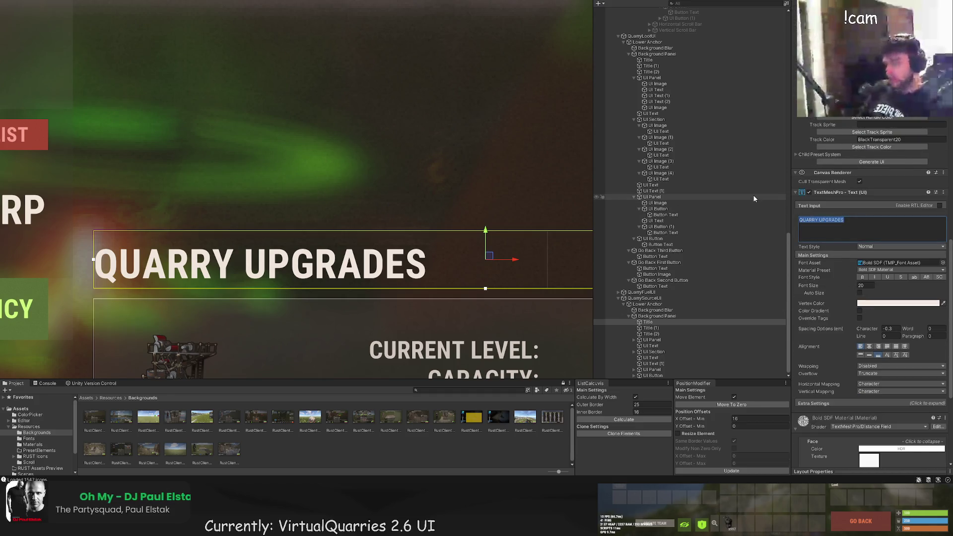
pyautogui.write('LINKE')
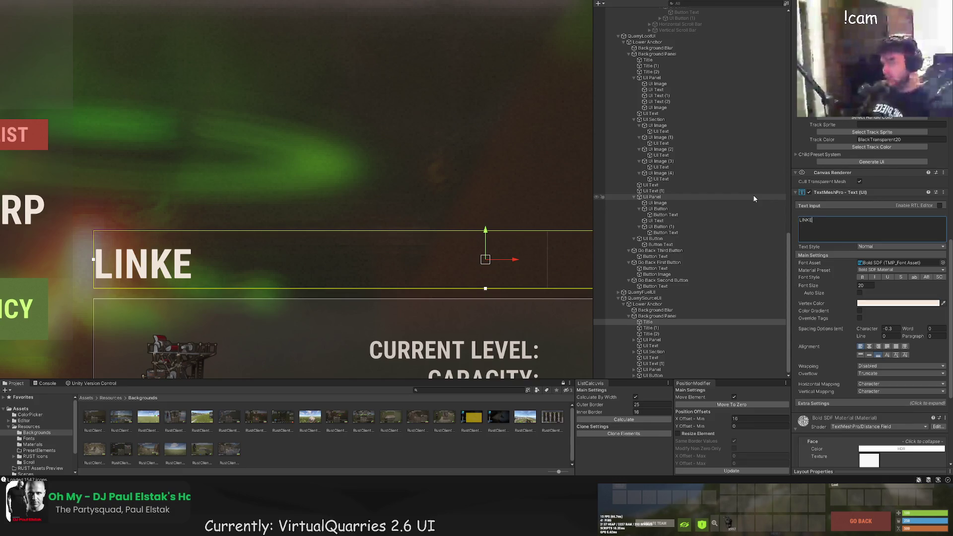
pyautogui.write('D QUARRIES')
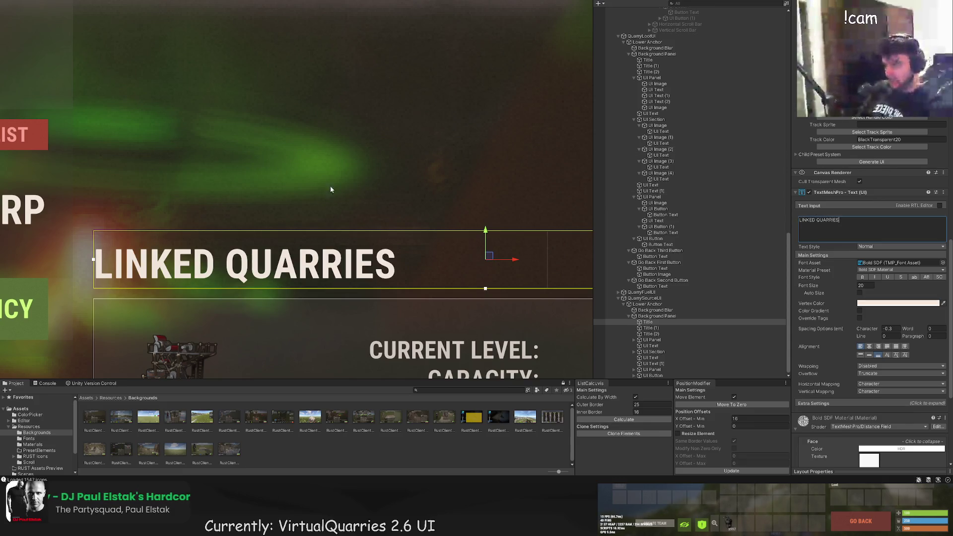
pyautogui.scroll(-3, 363, 251)
pyautogui.scroll(-2, 365, 243)
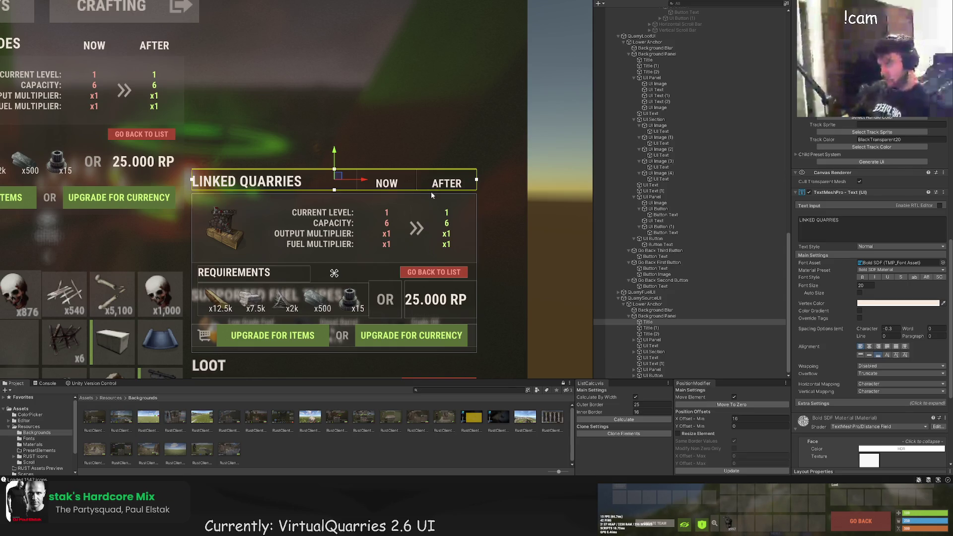
pyautogui.moveTo(381, 234); pyautogui.dragTo(453, 206)
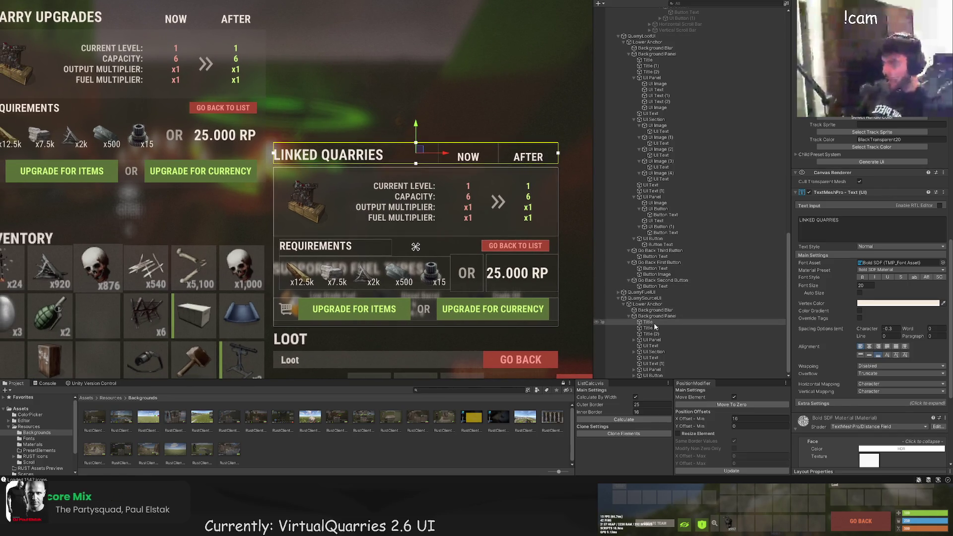
pyautogui.scroll(2, 430, 239)
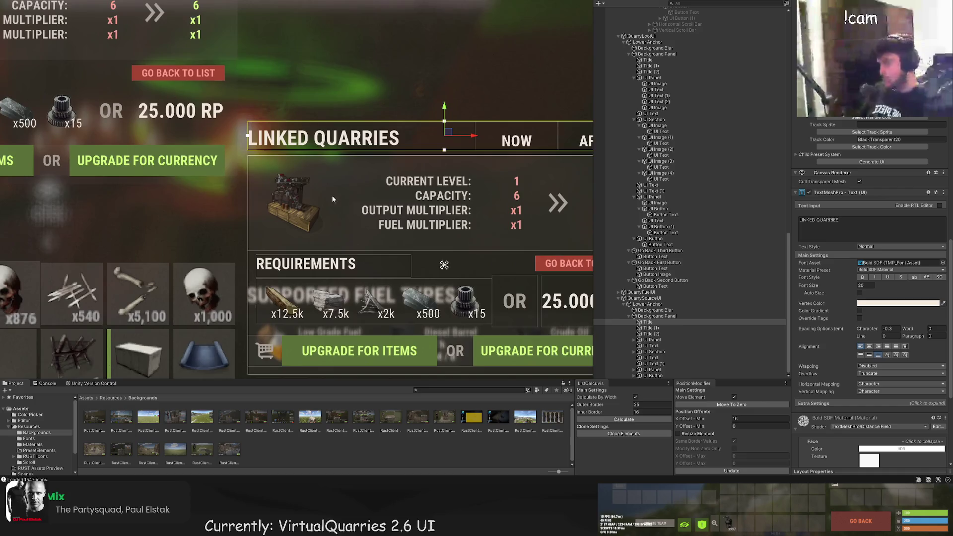
# Delete the copied NOW and AFTER column headings
pyautogui.click(654, 329)
pyautogui.keyDown('shift'); pyautogui.click(656, 335); pyautogui.keyUp('shift')
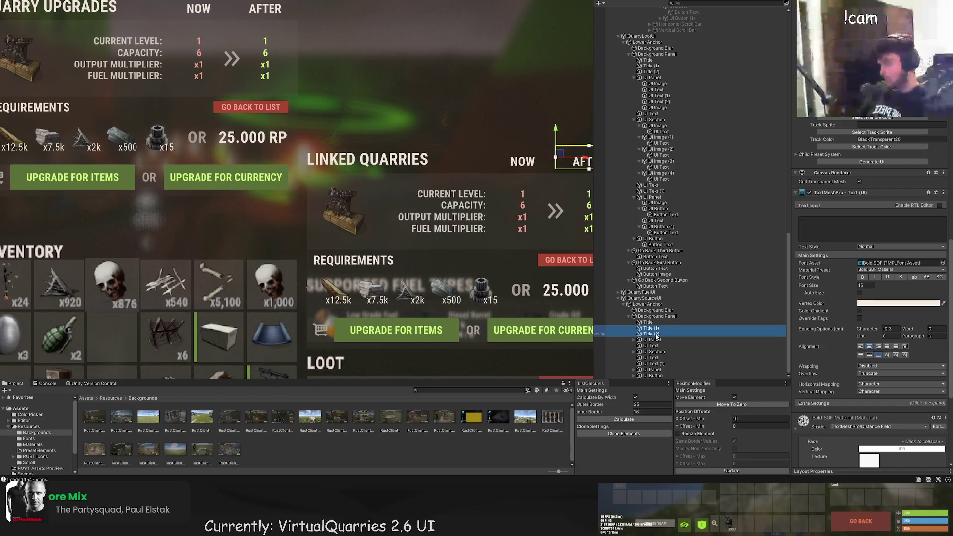
pyautogui.press('Delete')
# Delete the copied requirements, upgrade details and upgrade button elements
pyautogui.click(659, 346)
pyautogui.press('Up')
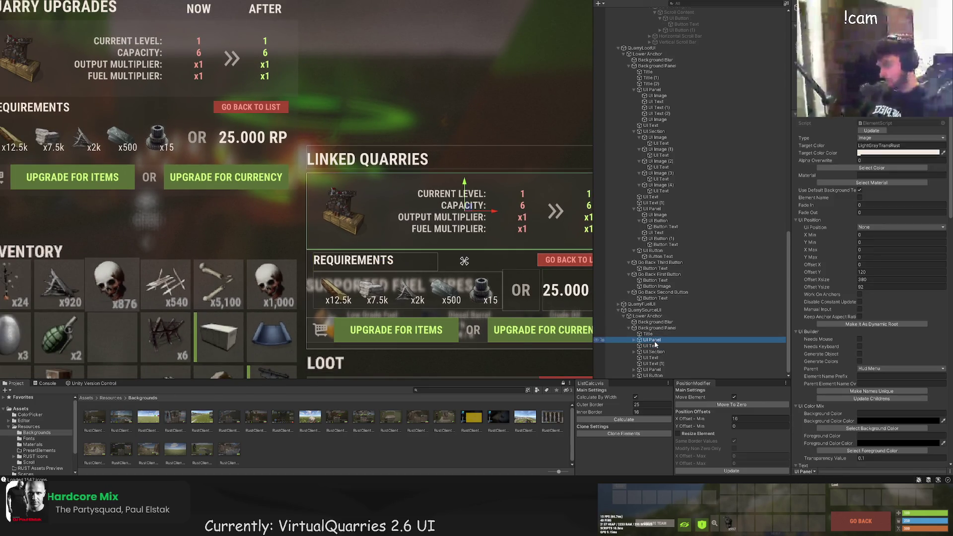
pyautogui.moveTo(347, 199); pyautogui.dragTo(278, 185)
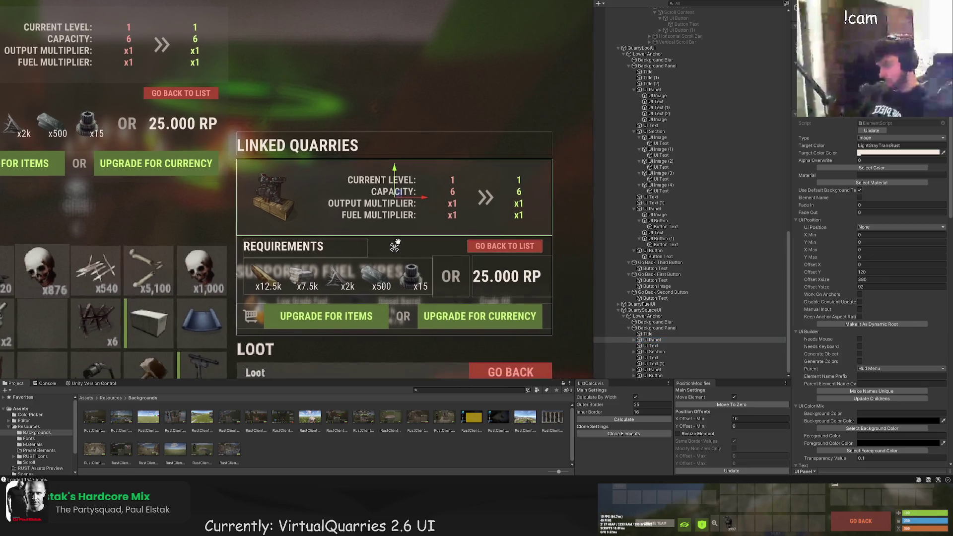
pyautogui.keyDown('shift'); pyautogui.click(663, 376); pyautogui.keyUp('shift')
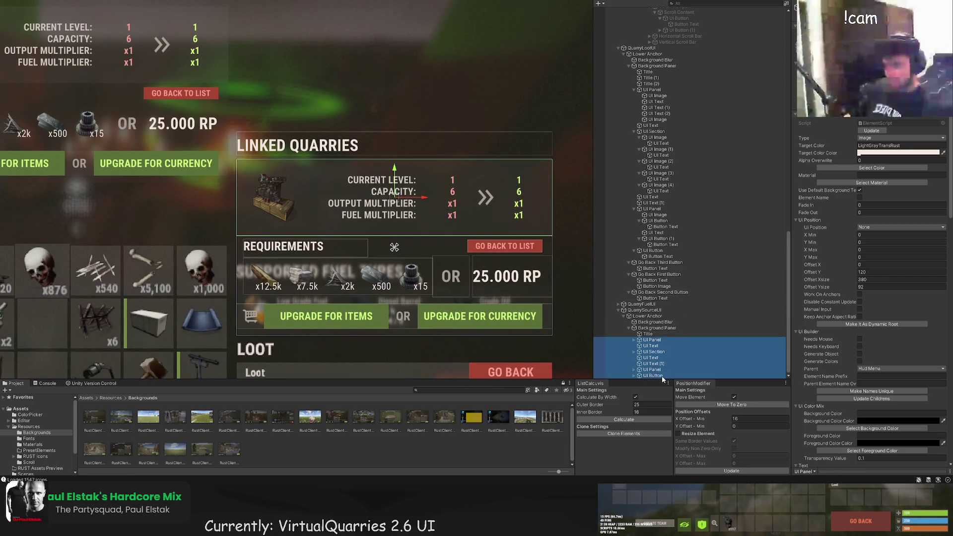
pyautogui.press('Delete')
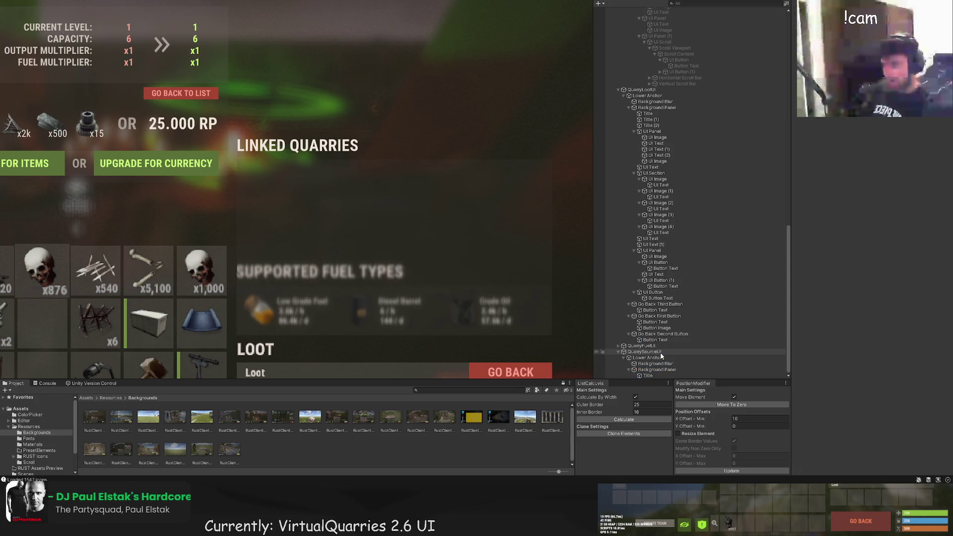
# Check the remaining LINKED QUARRIES Title and Background Panel
pyautogui.click(654, 376)
pyautogui.press('Up')
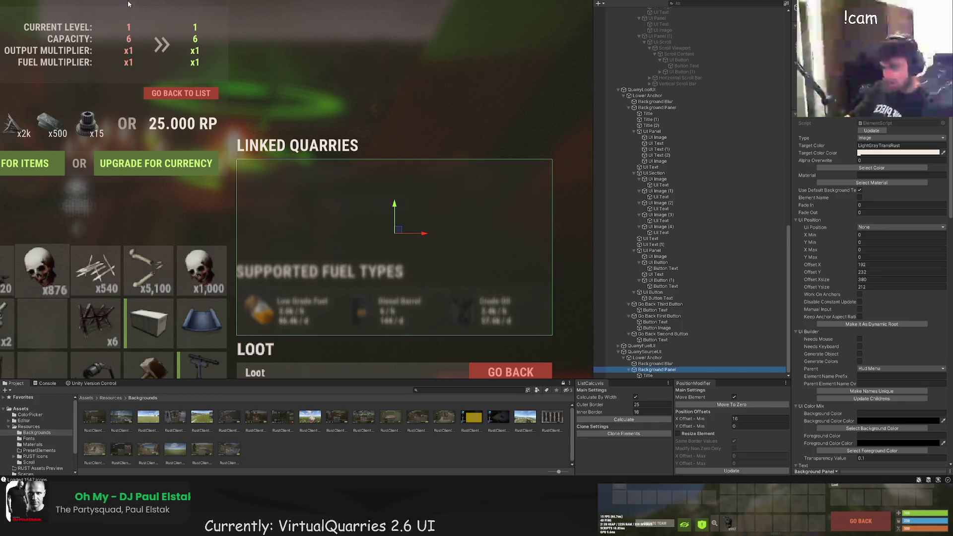
pyautogui.click(132, 35)
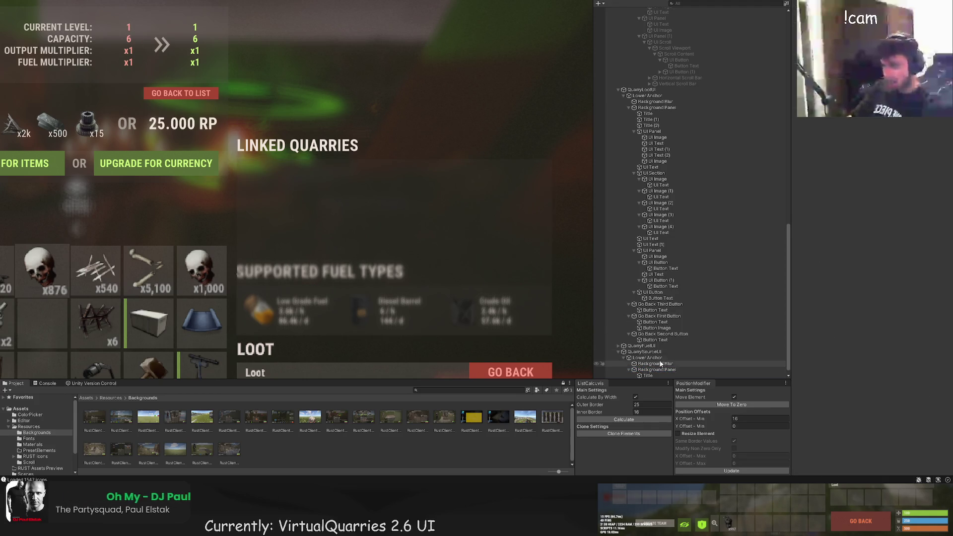
pyautogui.click(653, 377)
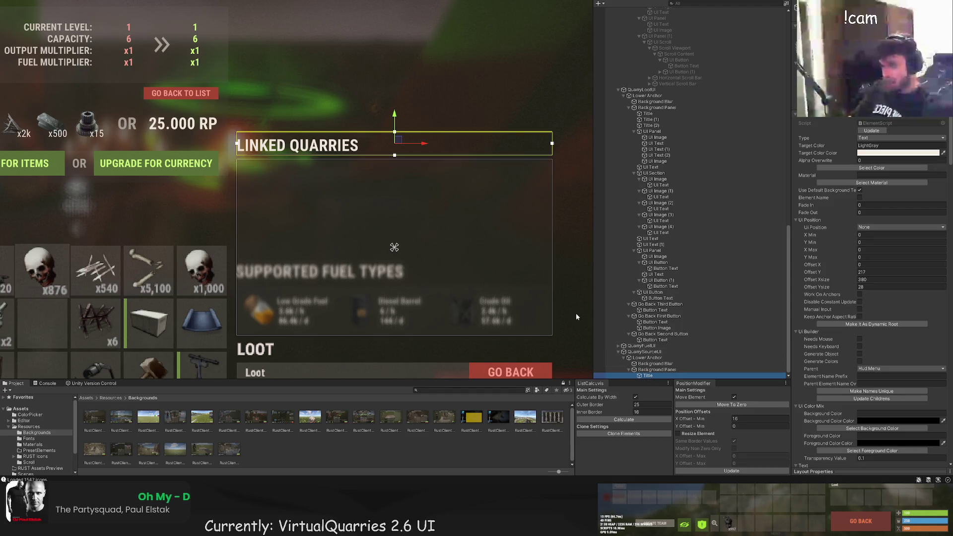
pyautogui.click(677, 369)
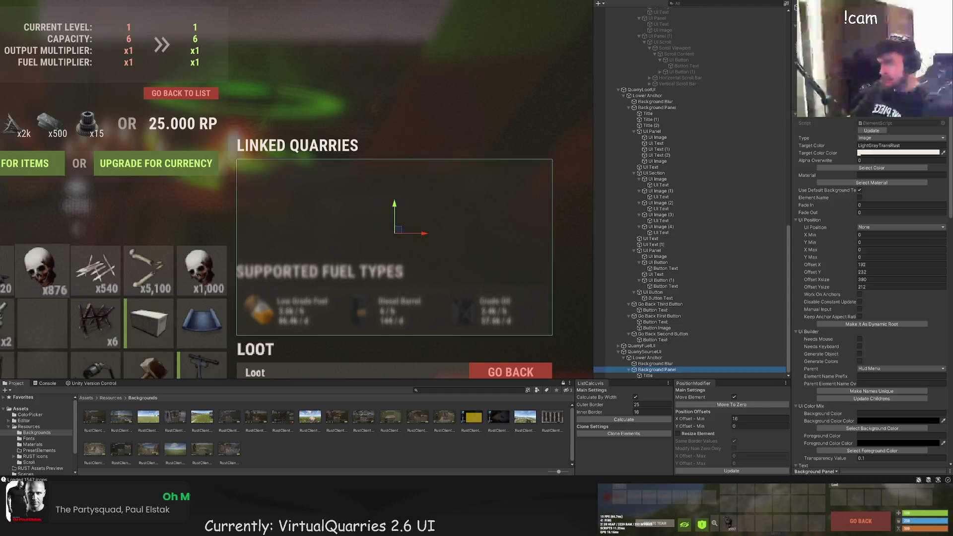
# Resize the Linked Quarries Scroll View to about 380 by 212 via its corner handle
pyautogui.click(282, 114)
pyautogui.scroll(2, 333, 255)
pyautogui.moveTo(333, 254)
pyautogui.mouseDown()
pyautogui.moveTo(498, 185)
pyautogui.moveTo(472, 161)
pyautogui.mouseUp()
pyautogui.scroll(2, 406, 159)
pyautogui.moveTo(407, 159); pyautogui.dragTo(462, 125)
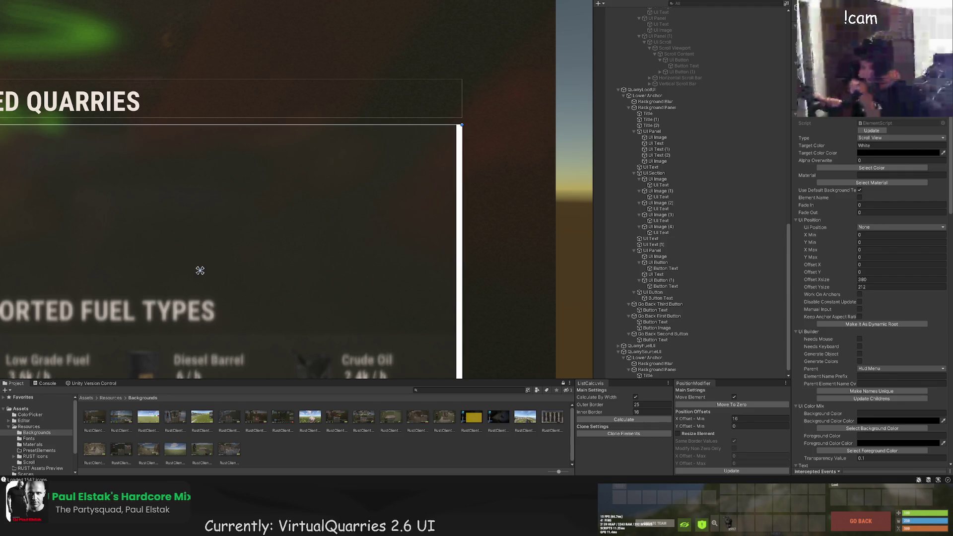
pyautogui.scroll(-5, 346, 251)
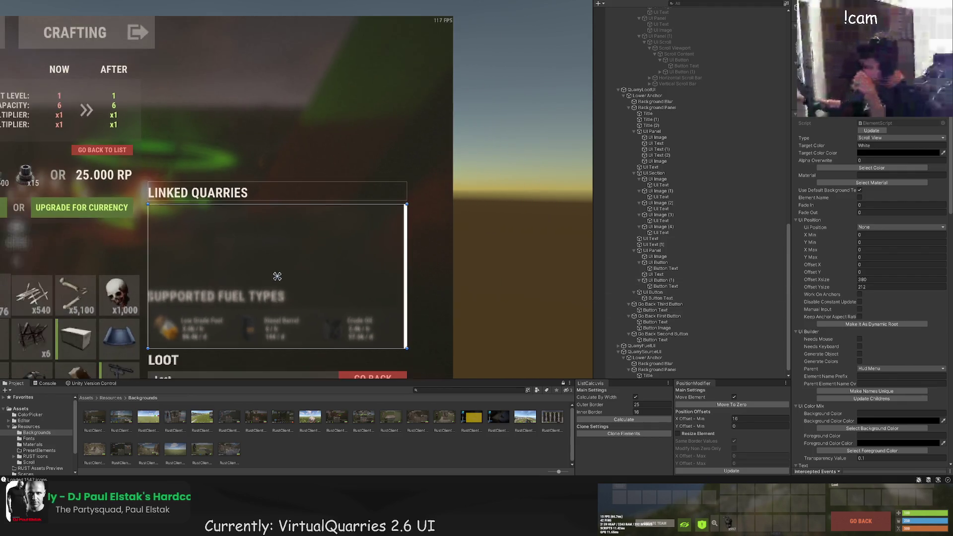
pyautogui.scroll(2, 292, 245)
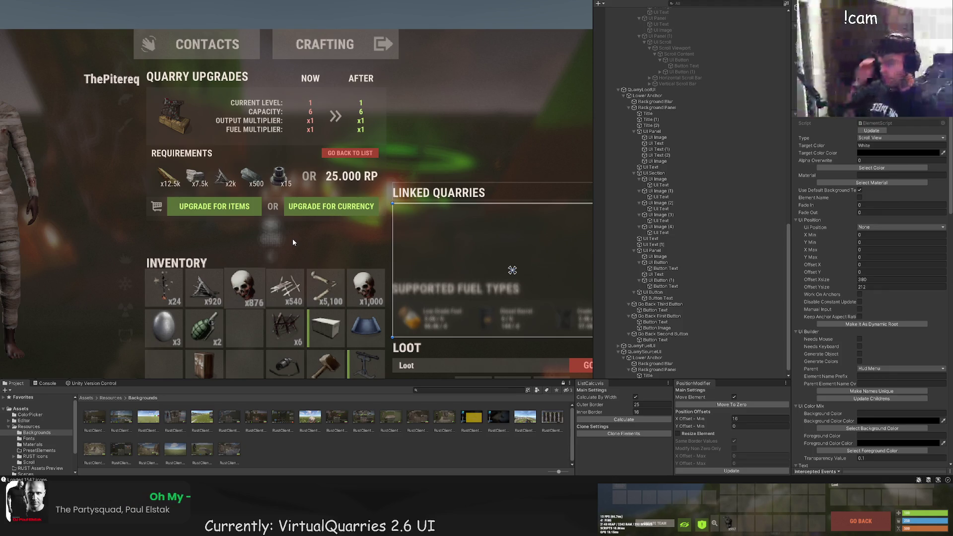
pyautogui.scroll(3, 293, 242)
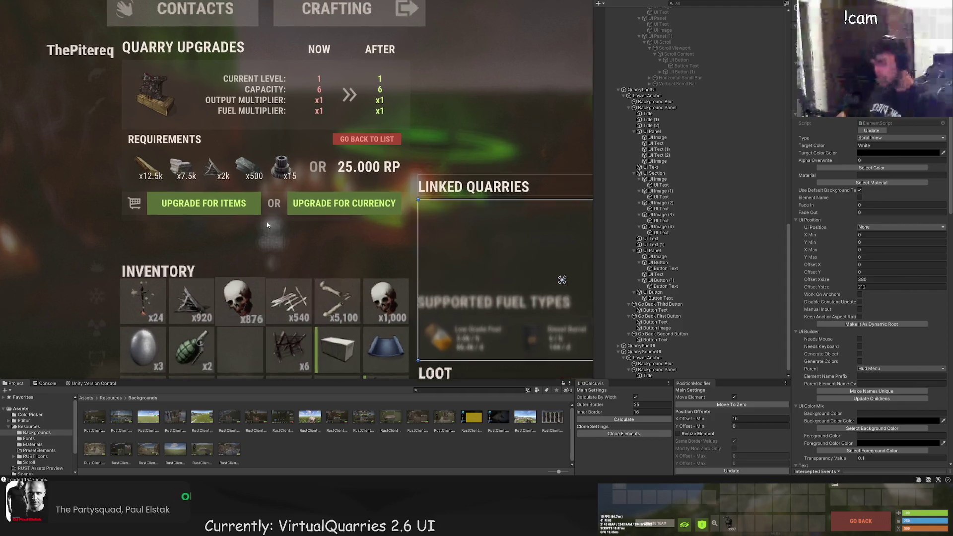
# Find and select the GO BACK TO LIST button in the Hierarchy
pyautogui.scroll(-1, 658, 318)
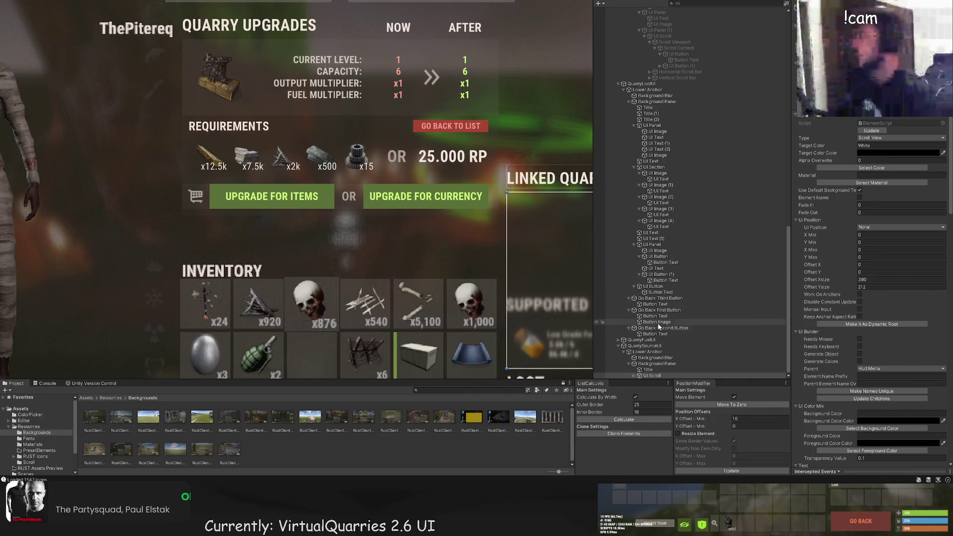
pyautogui.click(646, 340)
pyautogui.click(635, 185)
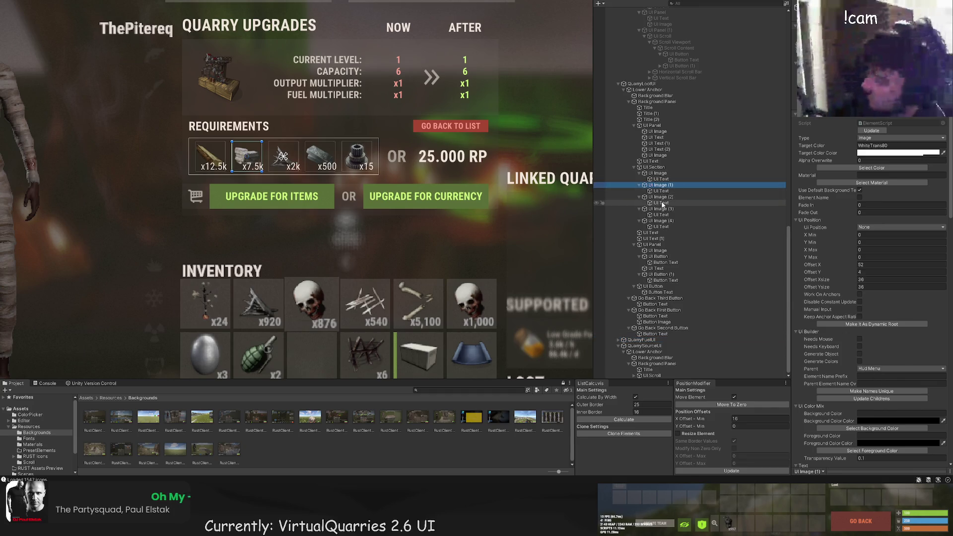
pyautogui.scroll(-3, 482, 175)
pyautogui.scroll(1, 481, 175)
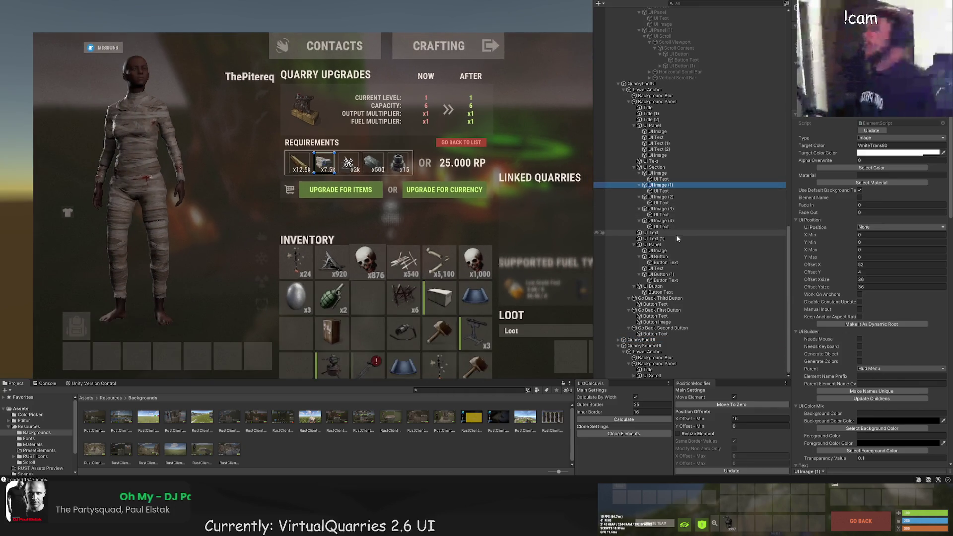
pyautogui.click(660, 298)
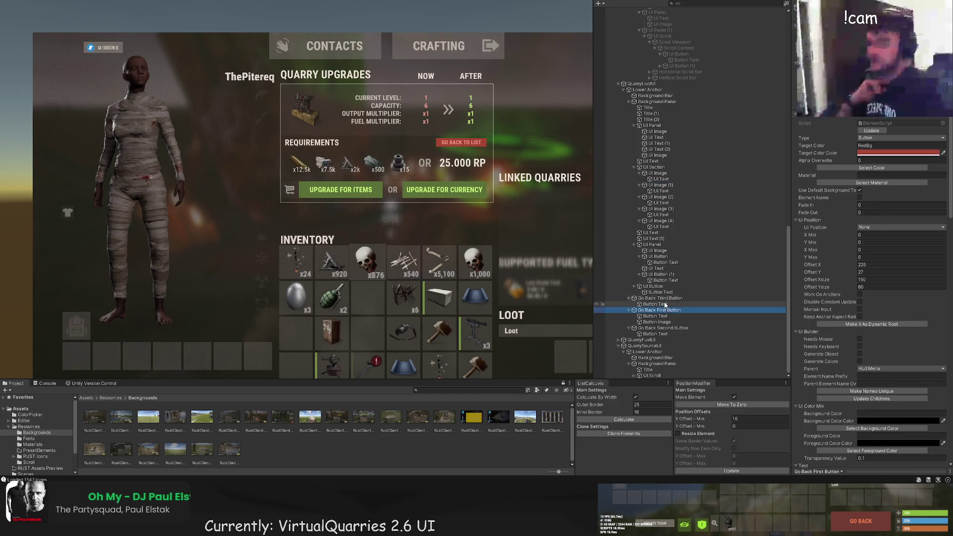
pyautogui.click(653, 287)
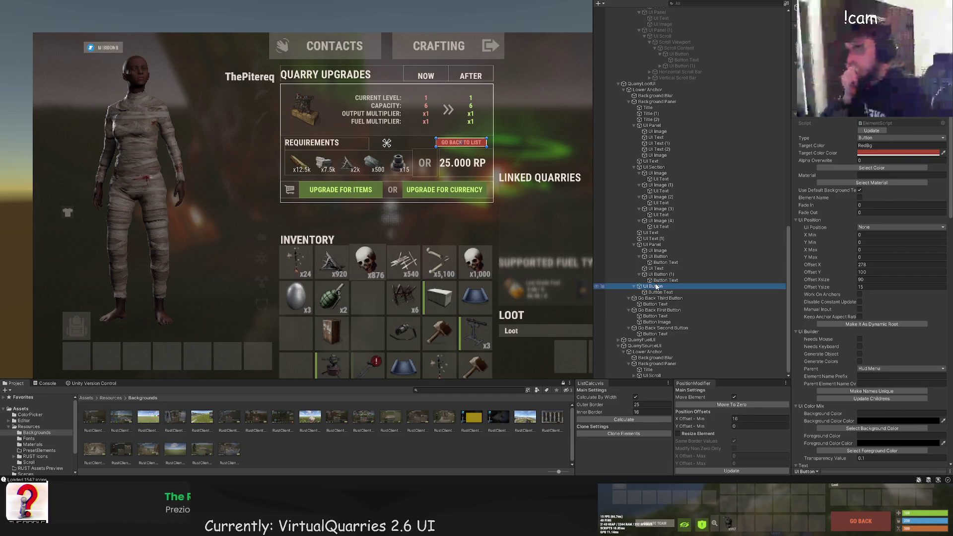
# Move the button directly below the panel's first UI Text, then select the upgrade-buttons UI Panel
pyautogui.moveTo(653, 291); pyautogui.dragTo(654, 163)
pyautogui.click(655, 167)
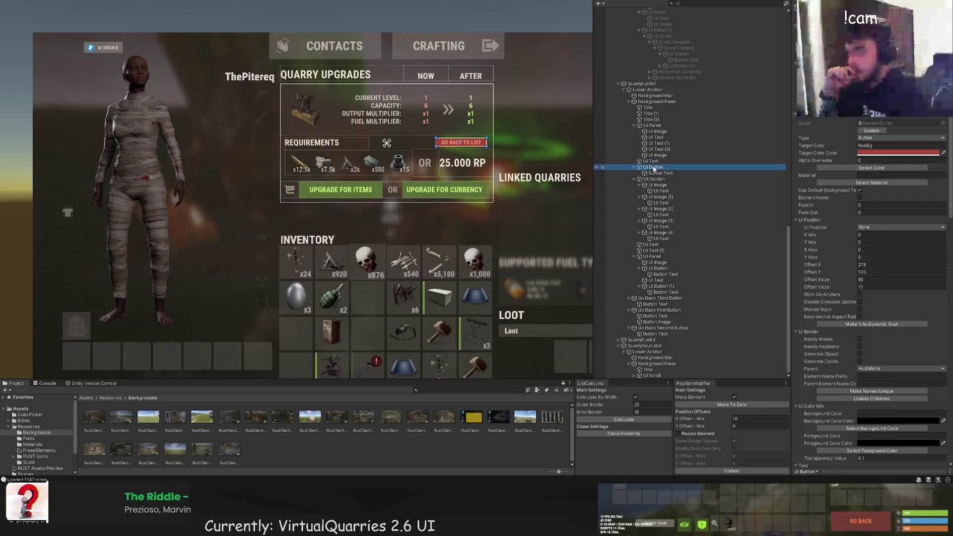
pyautogui.click(672, 268)
pyautogui.click(654, 256)
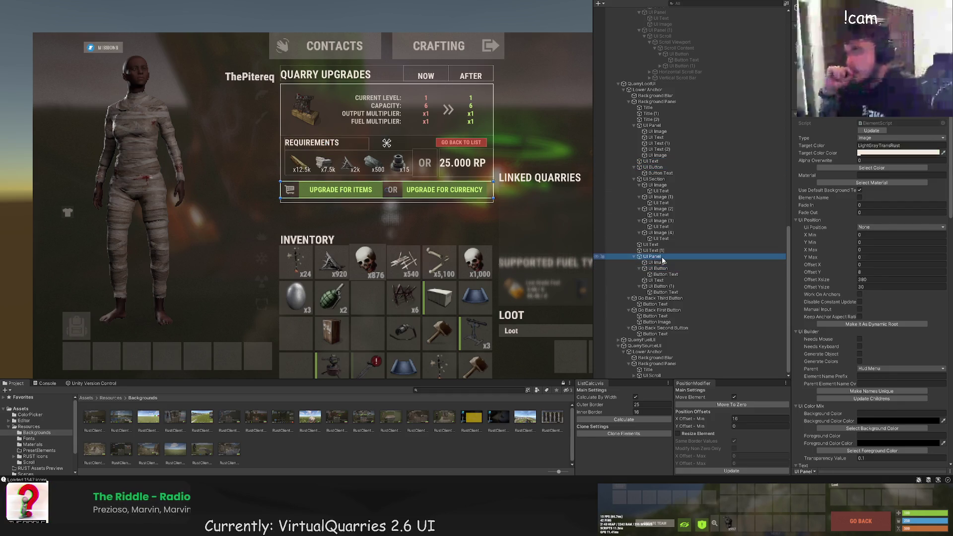
pyautogui.scroll(3, 546, 214)
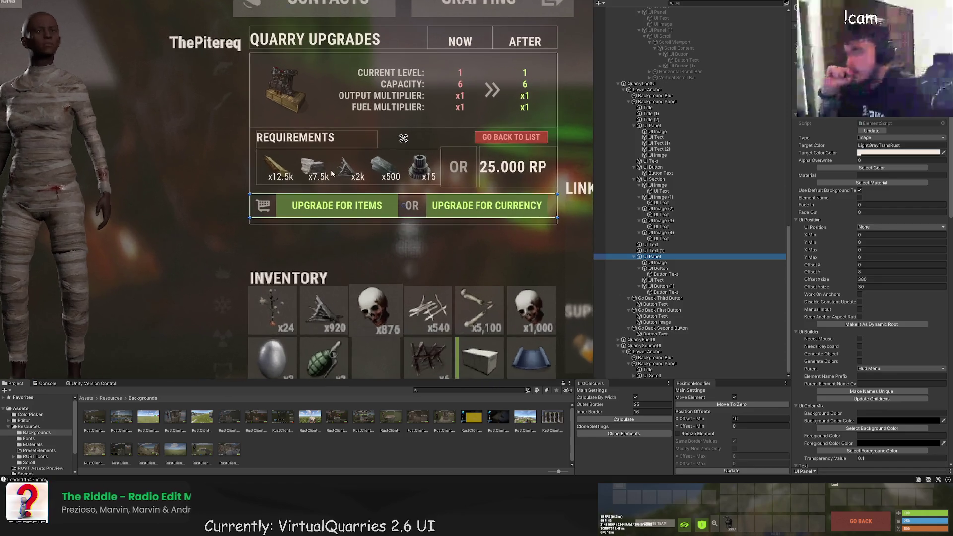
pyautogui.click(653, 258)
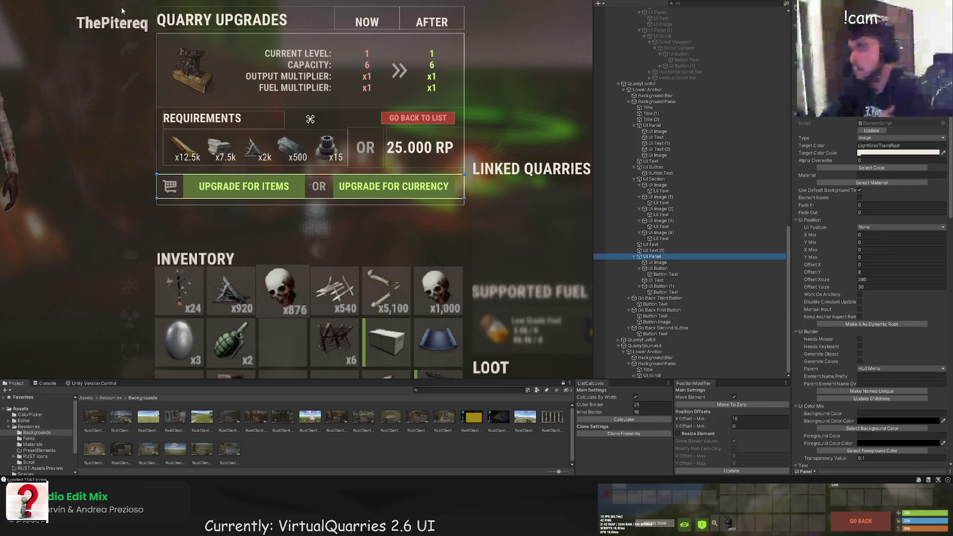
# Add a child panel with the uibackgroundblur material and BlackTrans20 colour, sized over the upgrade button row
pyautogui.hotkey('alt', 'shift', 'n')
pyautogui.click(872, 169)
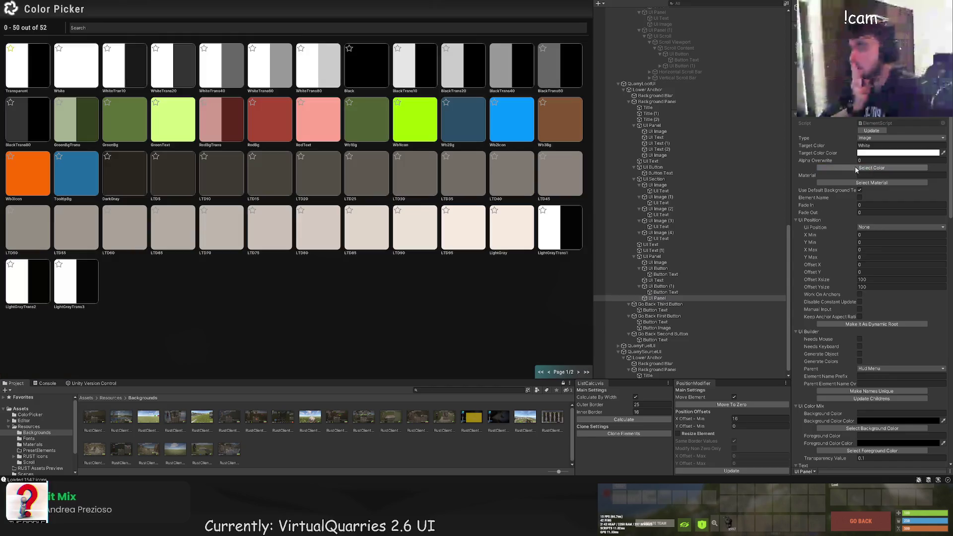
pyautogui.click(868, 184)
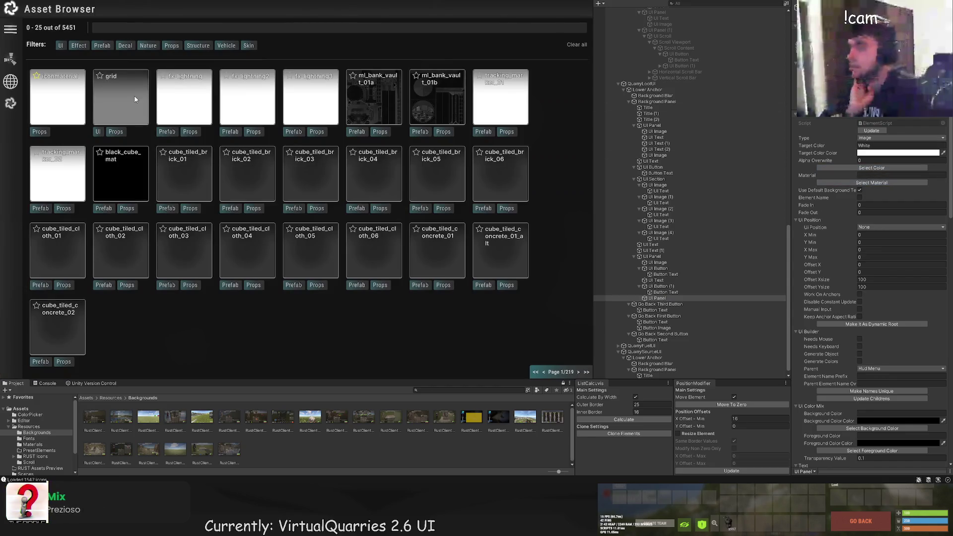
pyautogui.click(129, 28)
pyautogui.write('blur')
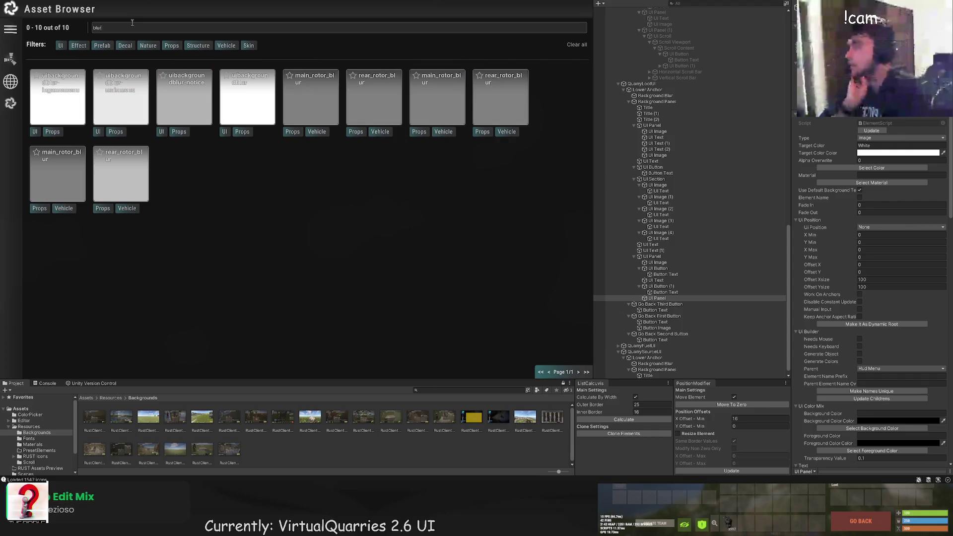
pyautogui.click(57, 96)
pyautogui.click(873, 168)
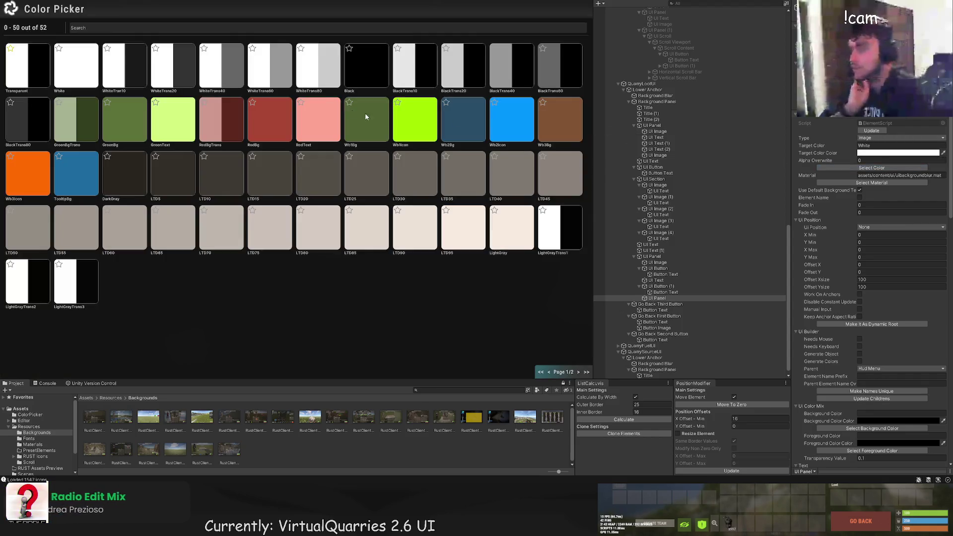
pyautogui.click(473, 76)
pyautogui.moveTo(221, 160); pyautogui.dragTo(522, 168)
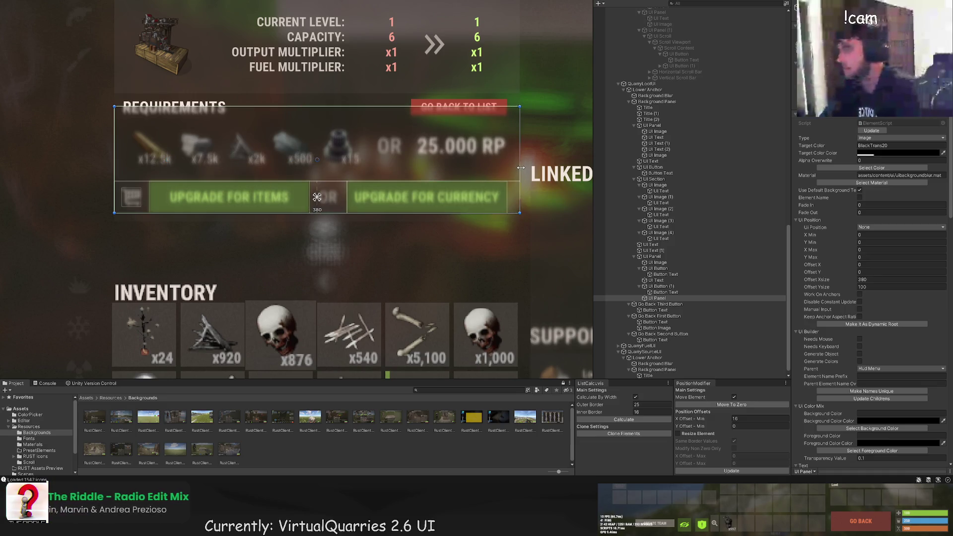
pyautogui.moveTo(467, 106); pyautogui.dragTo(466, 182)
# Add another child panel inside the upgrade-buttons panel, coloured LightGrayTransRust
pyautogui.scroll(2, 130, 184)
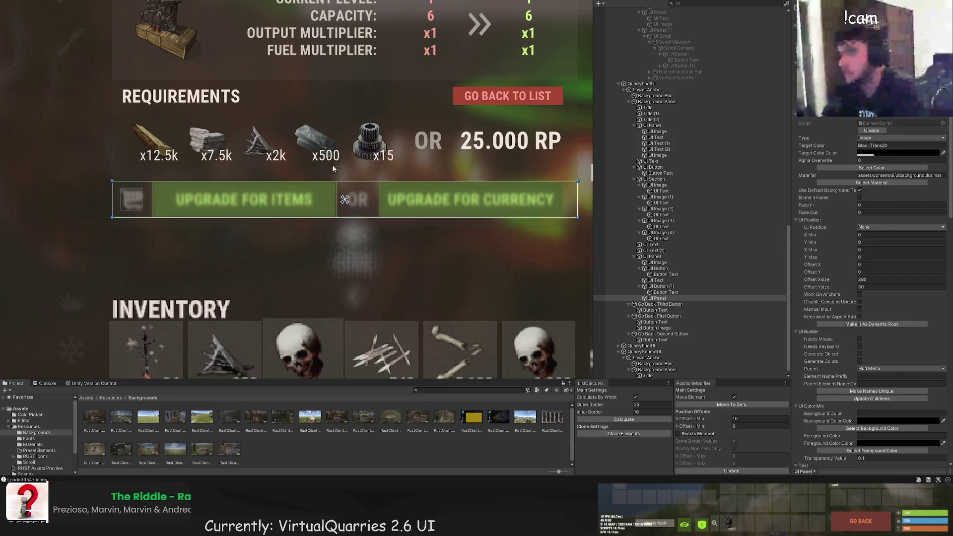
pyautogui.click(439, 153)
pyautogui.scroll(-3, 448, 155)
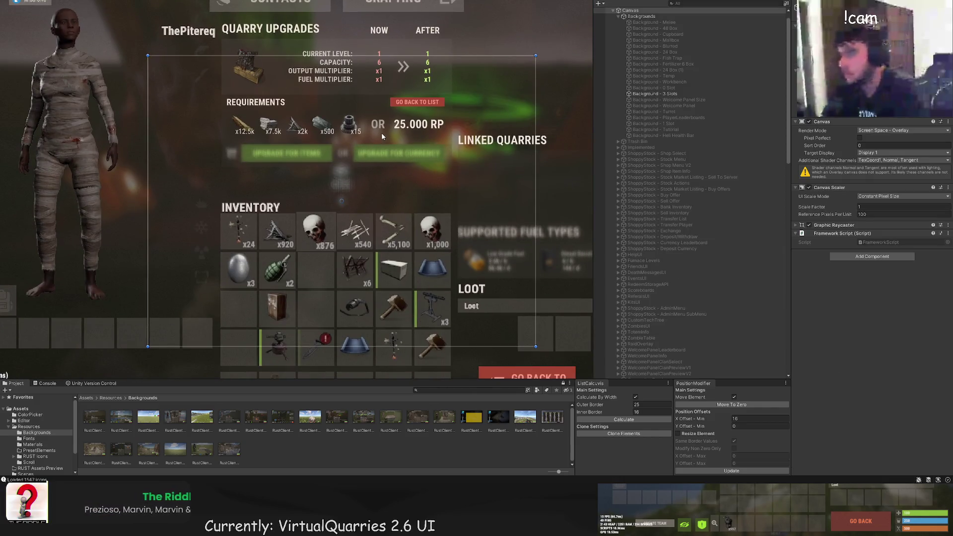
pyautogui.click(382, 151)
pyautogui.scroll(-3, 657, 234)
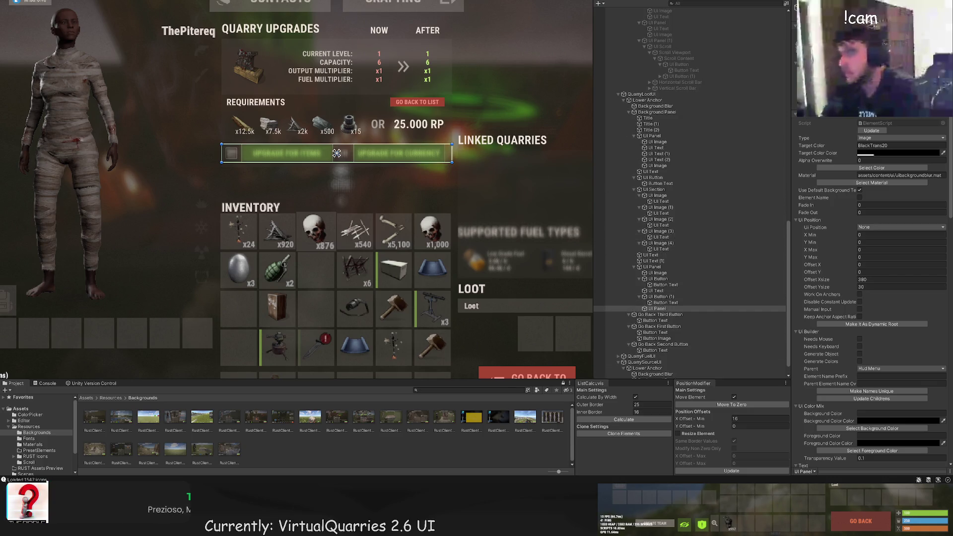
pyautogui.hotkey('ctrl', 'shift', 'n')
pyautogui.click(886, 169)
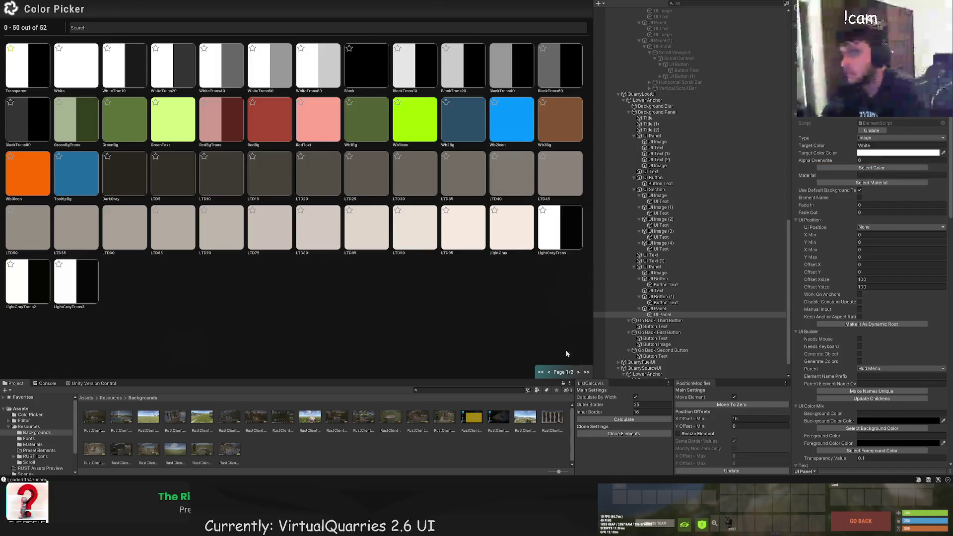
pyautogui.click(578, 372)
pyautogui.click(33, 75)
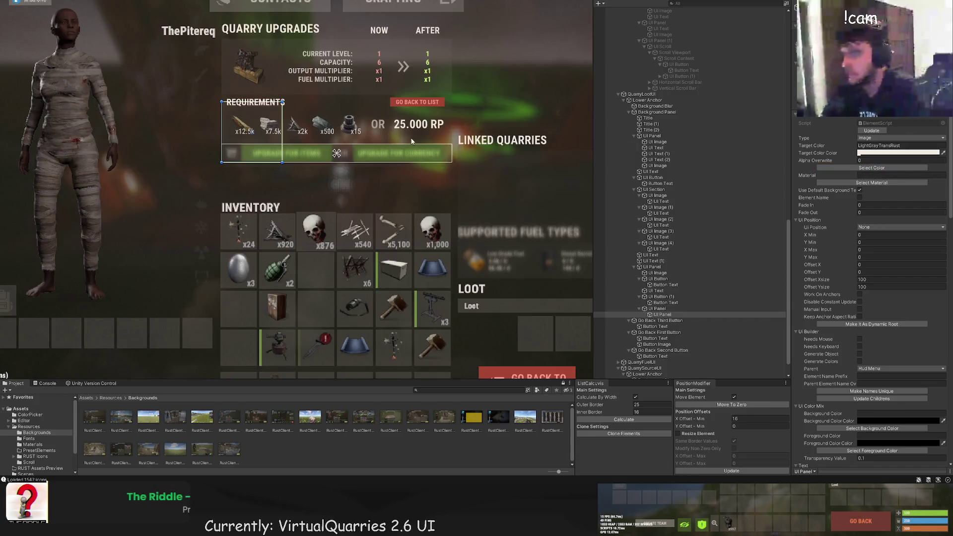
# Set the new panel's Ui Position to Full with size offsets of 0, then select its parent panel
pyautogui.click(901, 227)
pyautogui.click(889, 236)
pyautogui.doubleClick(901, 279)
pyautogui.write('0')
pyautogui.press('Tab')
pyautogui.press('BackSpace')
pyautogui.click(663, 315)
pyautogui.click(644, 309)
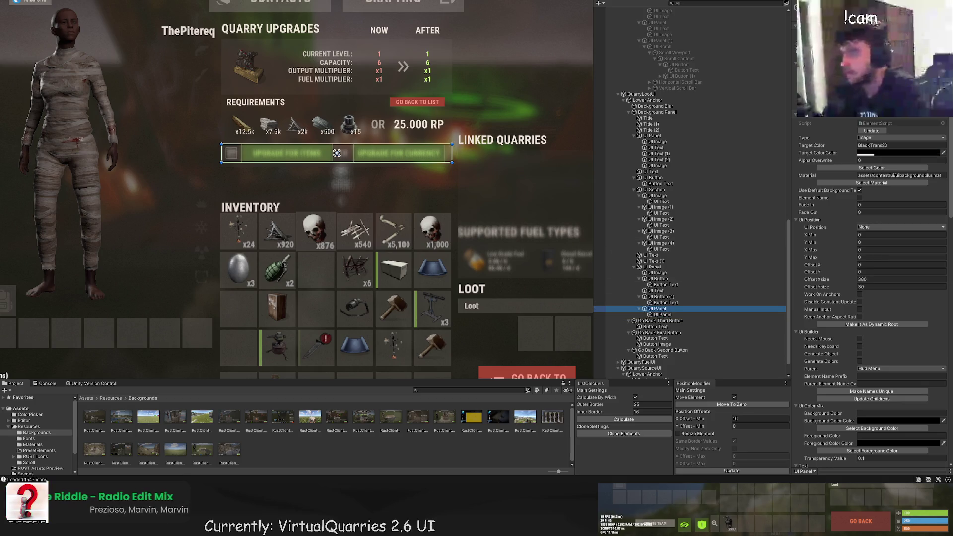
# Size the text to 380x30 reading 'You need to break 4.324 Rocks to unlock this upgrade.' with the amount in #AA4734
pyautogui.scroll(2, 333, 149)
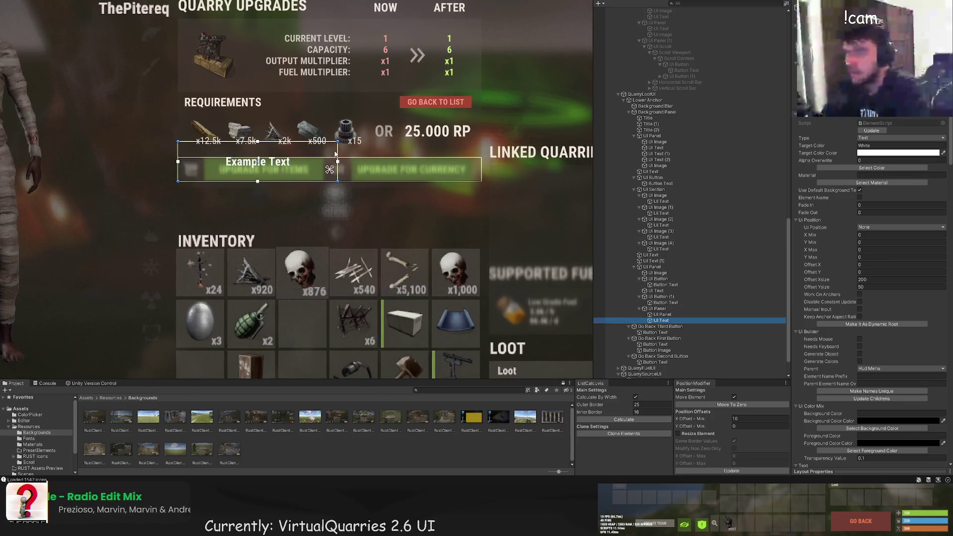
pyautogui.moveTo(492, 160)
pyautogui.mouseDown()
pyautogui.moveTo(466, 149)
pyautogui.moveTo(466, 157)
pyautogui.mouseUp()
pyautogui.scroll(-10, 869, 298)
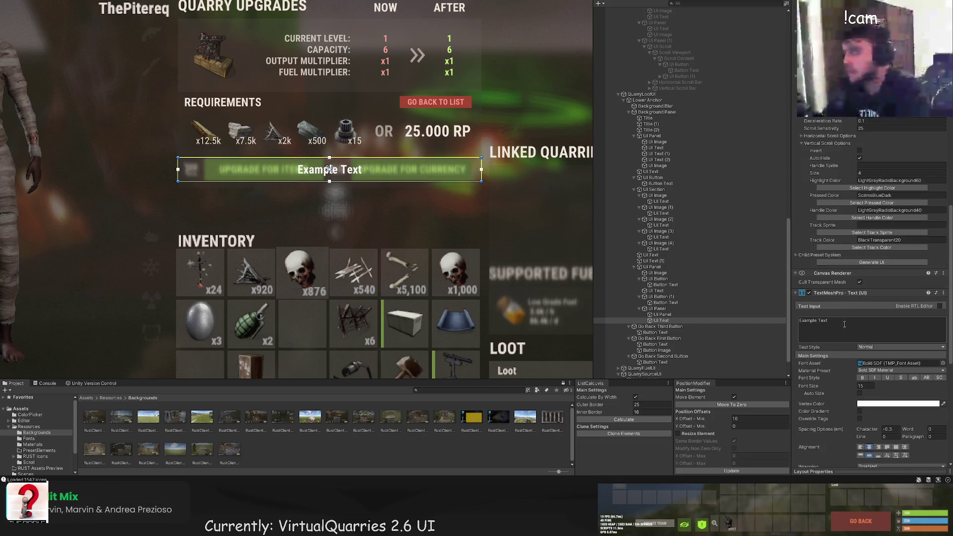
pyautogui.write('You need to ')
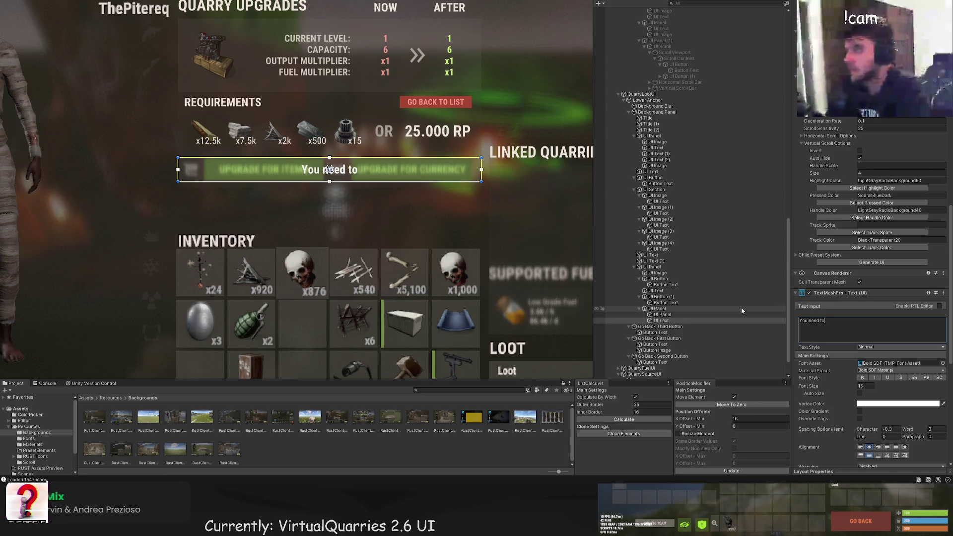
pyautogui.write('g')
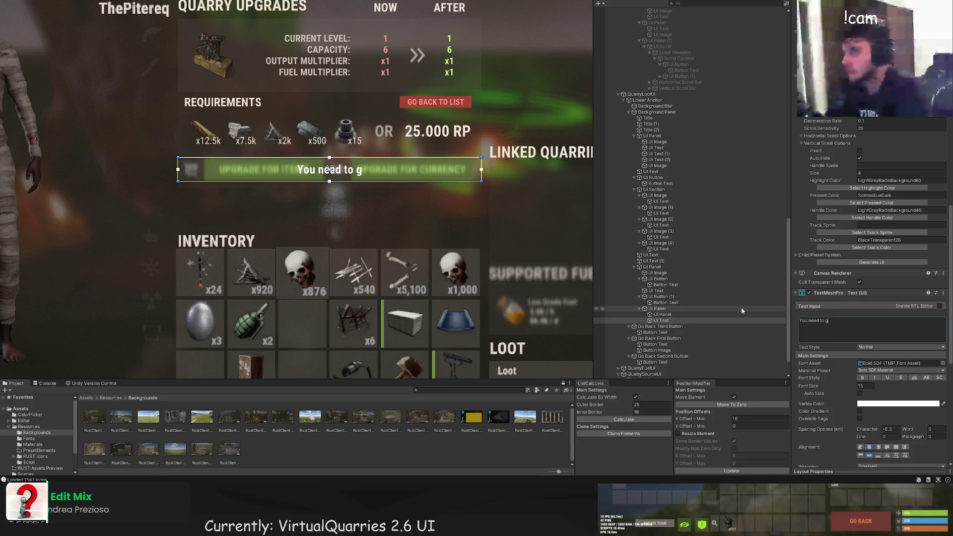
pyautogui.press('BackSpace')
pyautogui.write('break <color=#AA4734>4.324')
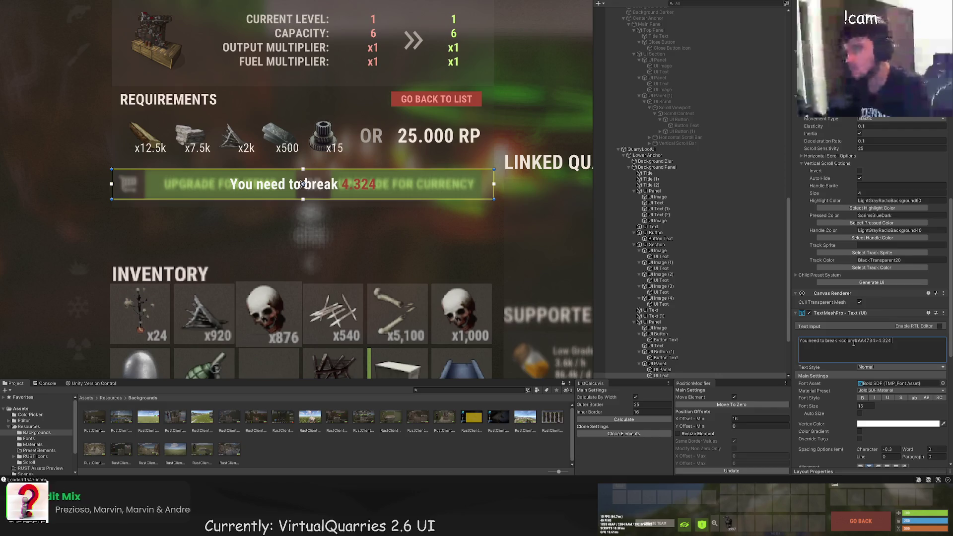
pyautogui.write('</color> more')
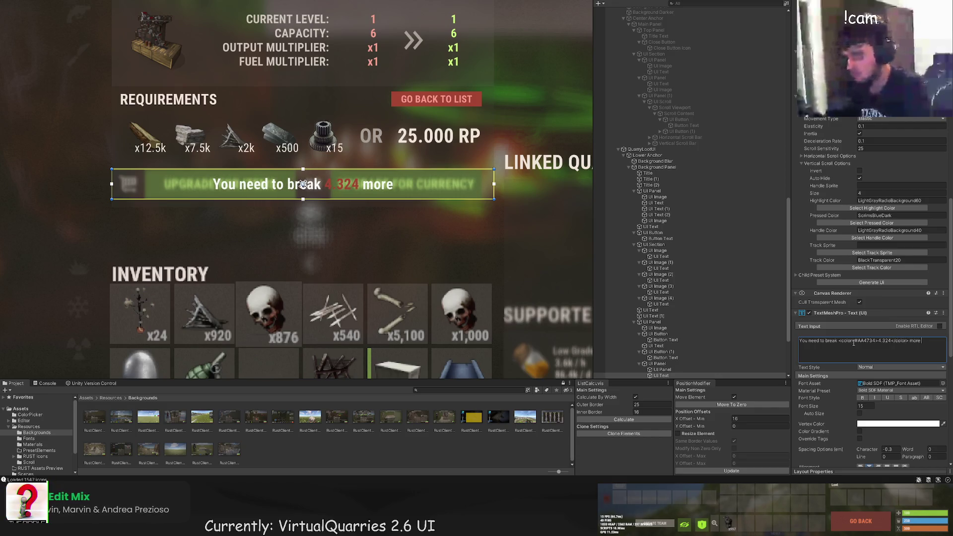
pyautogui.press('BackSpace')
pyautogui.press('BackSpace')
pyautogui.press('BackSpace')
pyautogui.press('BackSpace')
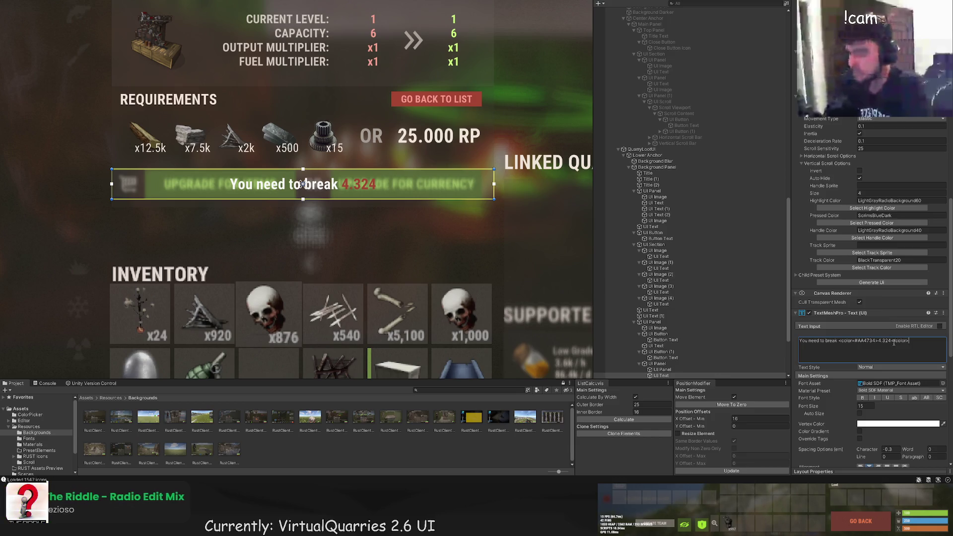
pyautogui.write('Trees</color> ')
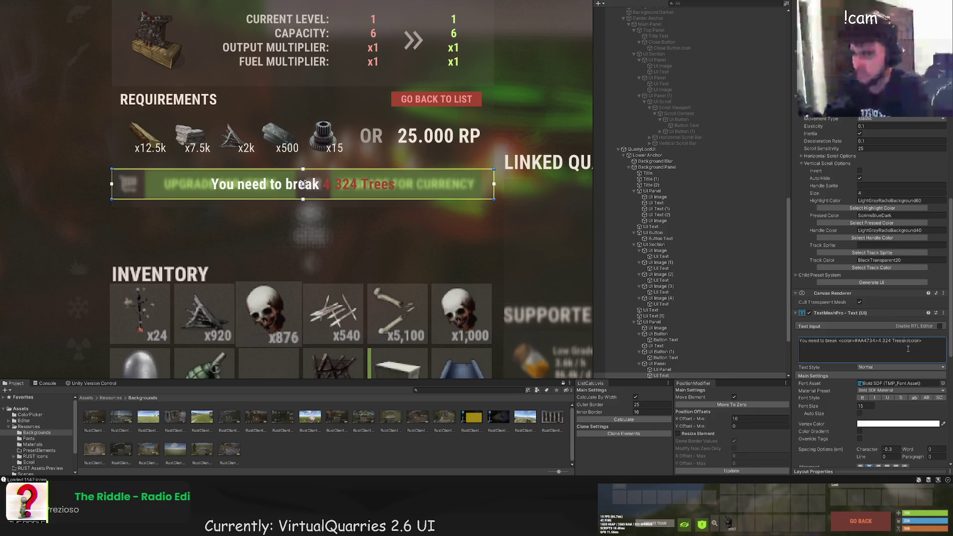
pyautogui.write('to u')
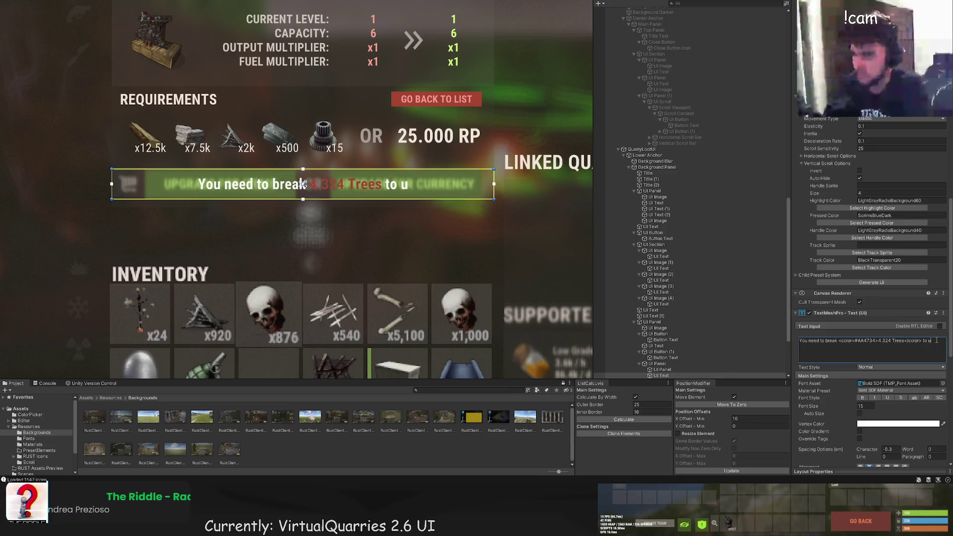
pyautogui.write('nlock this upgrade.')
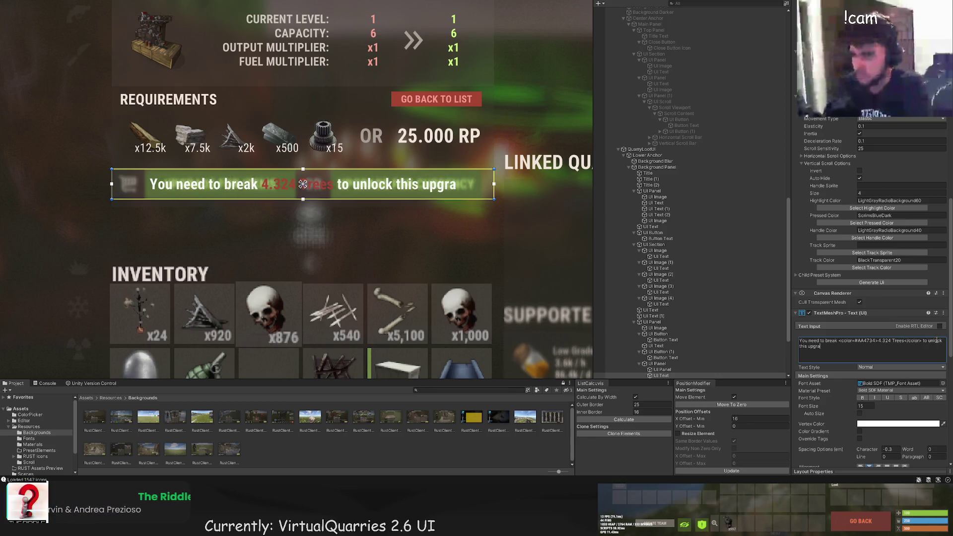
pyautogui.doubleClick(899, 341)
pyautogui.write('Rocks')
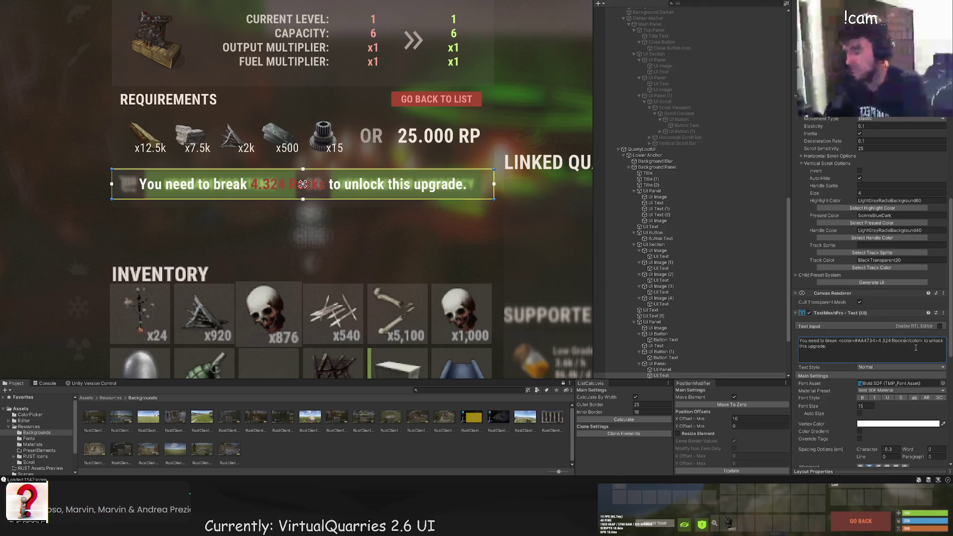
pyautogui.click(385, 255)
pyautogui.scroll(-3, 385, 255)
pyautogui.scroll(-4, 384, 270)
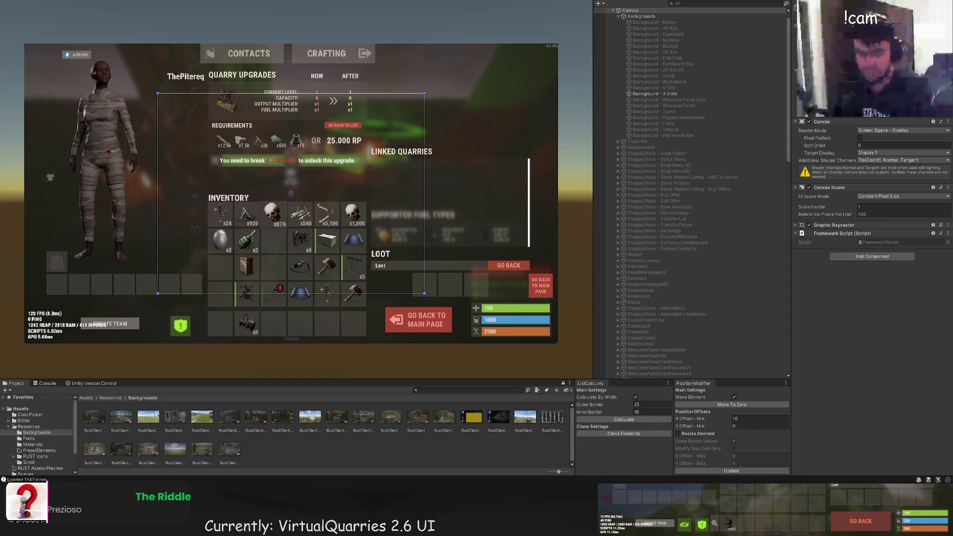
pyautogui.scroll(3, 371, 196)
pyautogui.scroll(1, 372, 196)
pyautogui.moveTo(381, 211); pyautogui.dragTo(330, 224)
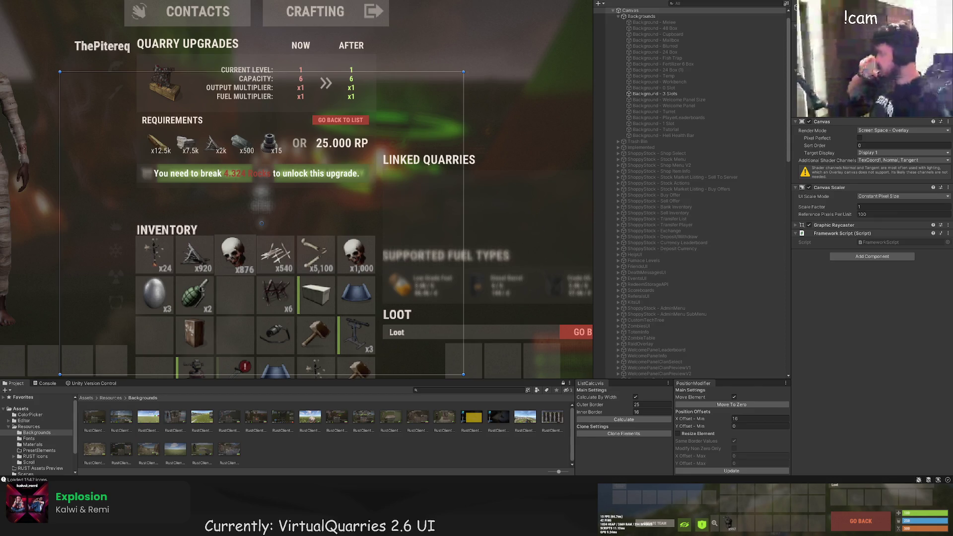
# Set the Linked Quarries scroll view's highlight, pressed and handle colours to LTD15 and track colour to BlackTrans10
pyautogui.scroll(3, 447, 149)
pyautogui.scroll(-10, 698, 259)
pyautogui.scroll(-10, 665, 318)
pyautogui.click(665, 366)
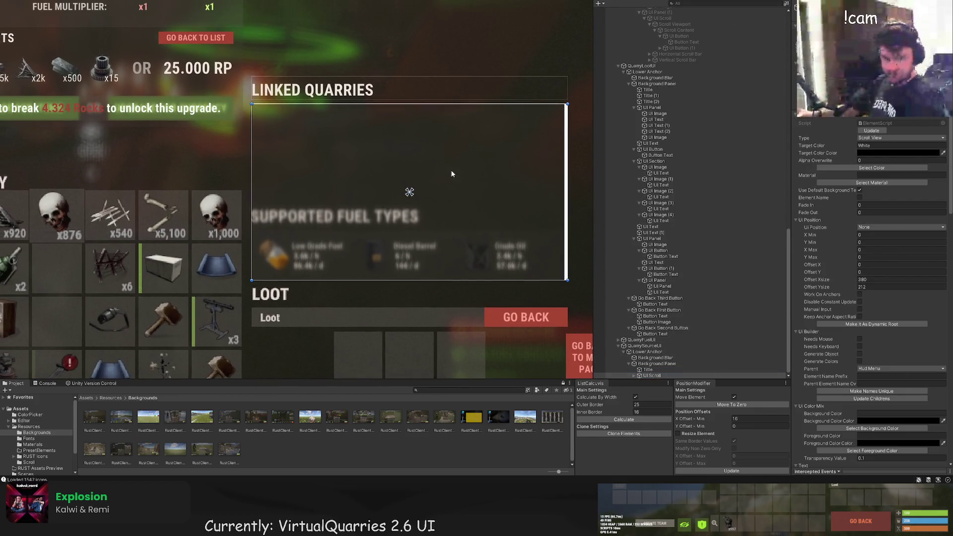
pyautogui.scroll(-10, 873, 311)
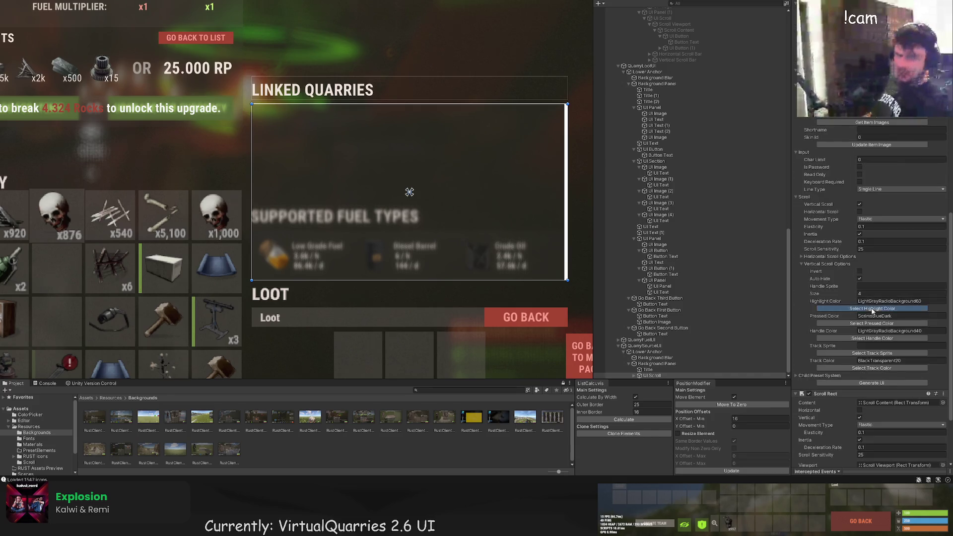
pyautogui.click(872, 308)
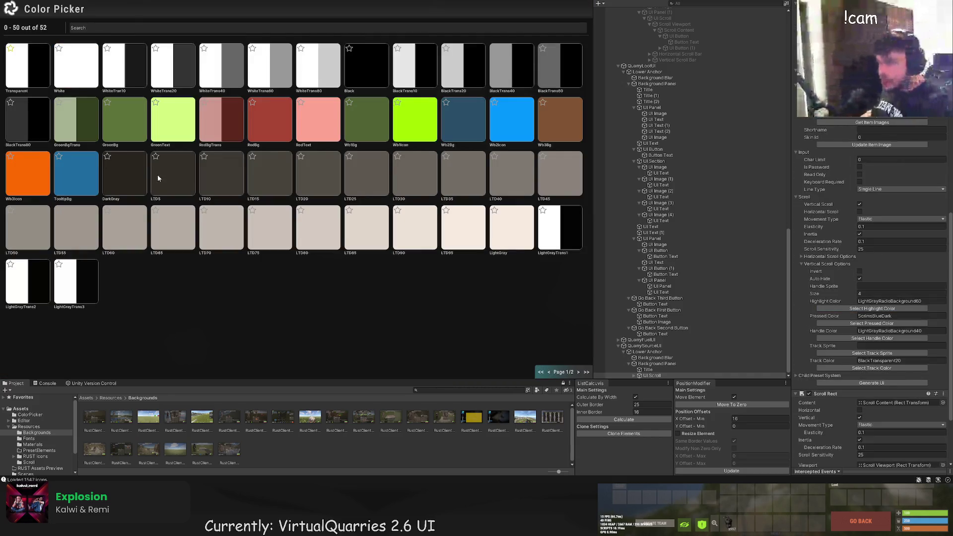
pyautogui.click(261, 177)
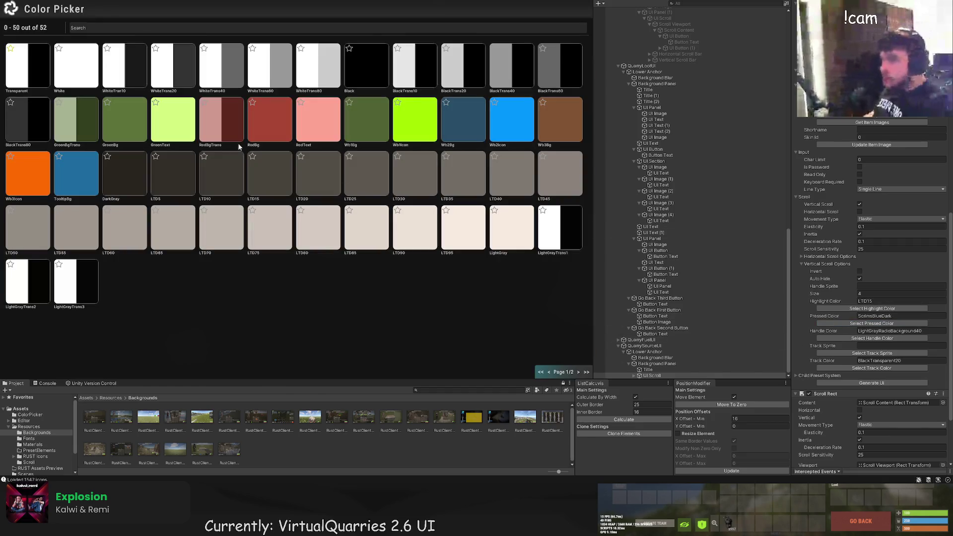
pyautogui.click(269, 182)
pyautogui.click(872, 338)
pyautogui.click(269, 176)
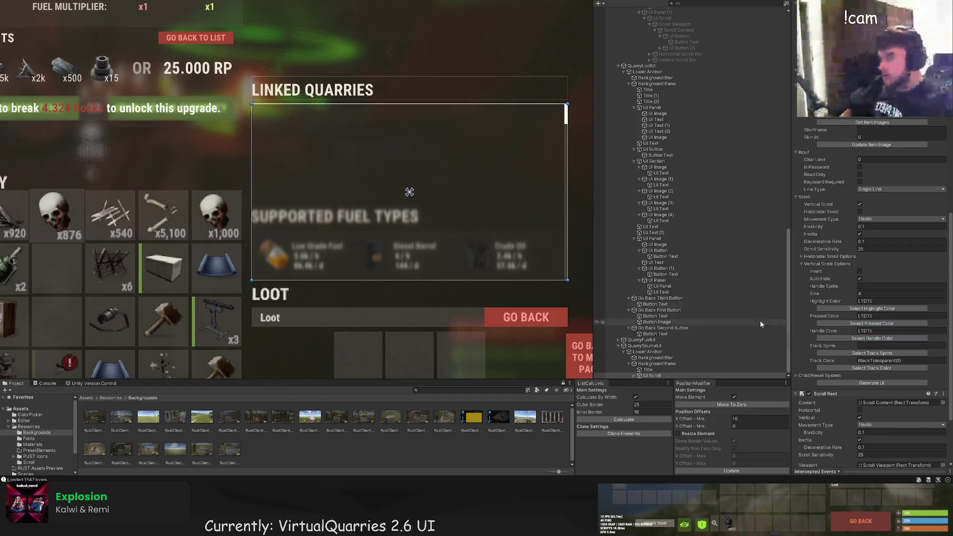
pyautogui.click(866, 368)
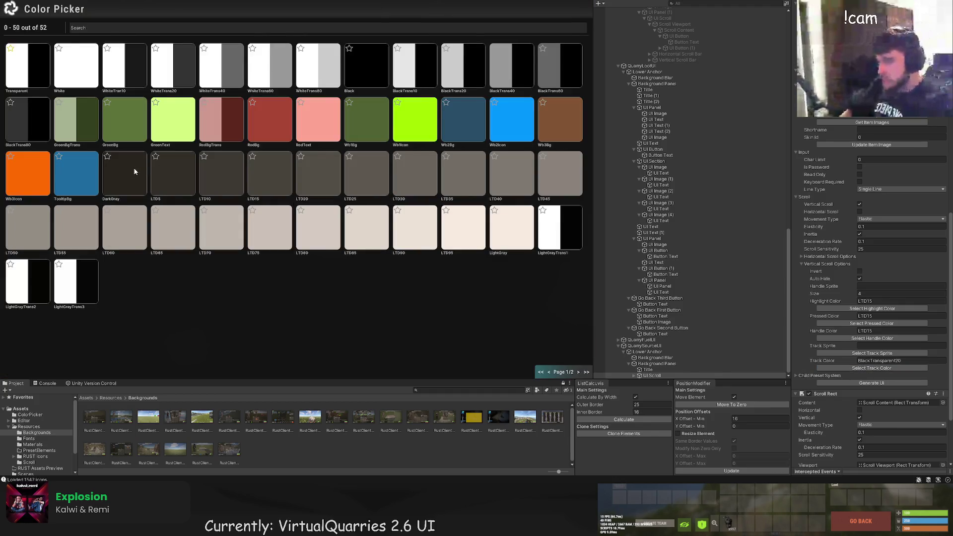
pyautogui.click(416, 64)
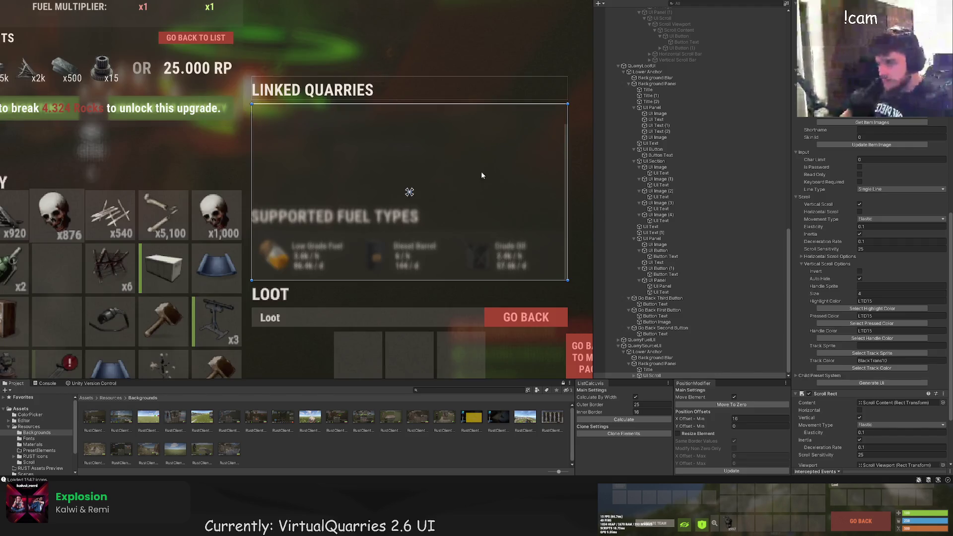
pyautogui.click(651, 376)
# Stretch the Scroll Content area across the Linked Quarries list and down over the Loot section
pyautogui.click(639, 363)
pyautogui.doubleClick(668, 369)
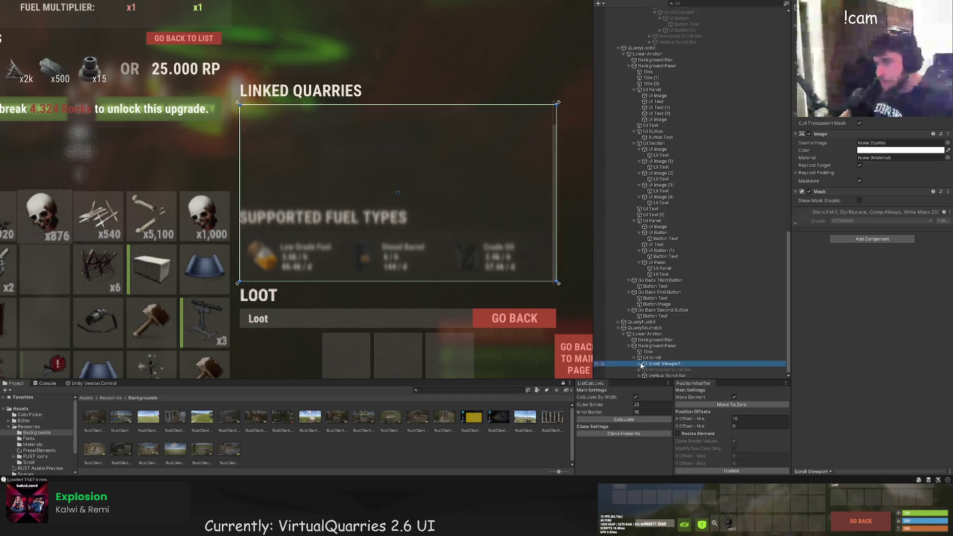
pyautogui.moveTo(322, 156); pyautogui.dragTo(477, 161)
pyautogui.moveTo(351, 162); pyautogui.dragTo(435, 153)
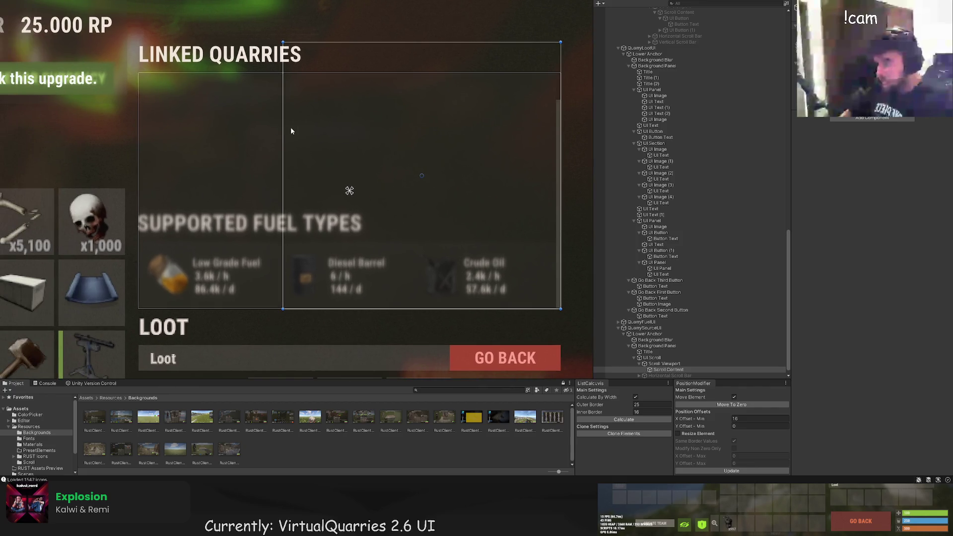
pyautogui.moveTo(282, 129); pyautogui.dragTo(136, 124)
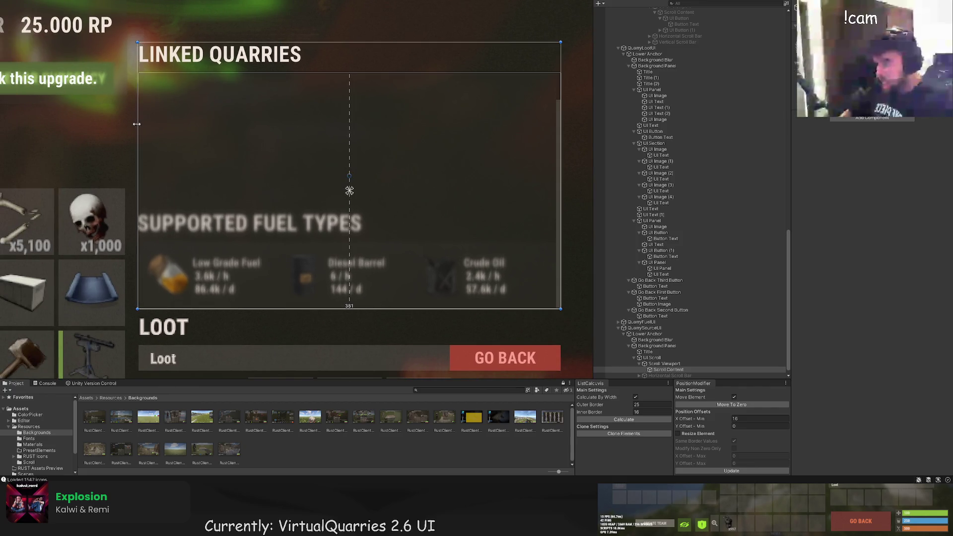
pyautogui.moveTo(215, 42); pyautogui.dragTo(215, 73)
pyautogui.scroll(-2, 314, 199)
pyautogui.moveTo(315, 191); pyautogui.dragTo(319, 276)
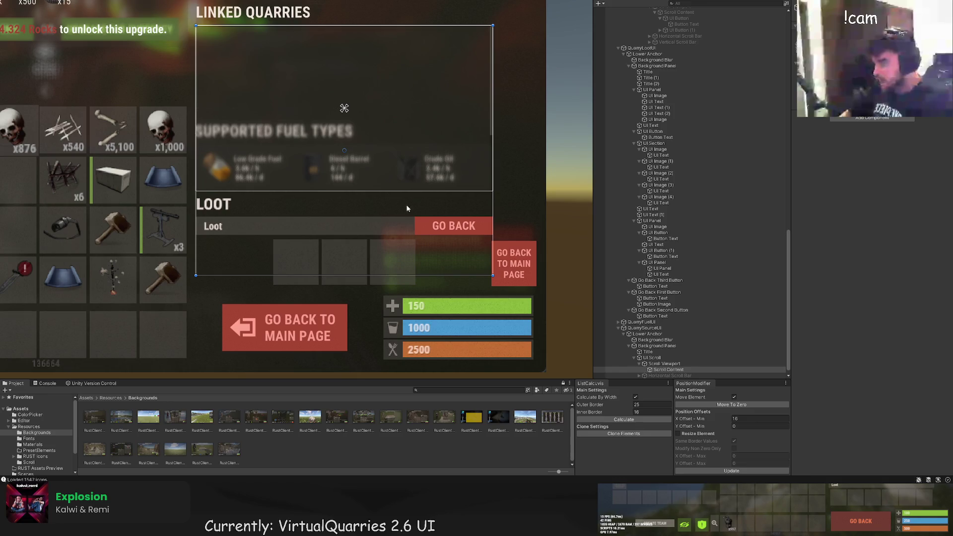
pyautogui.scroll(-1, 668, 336)
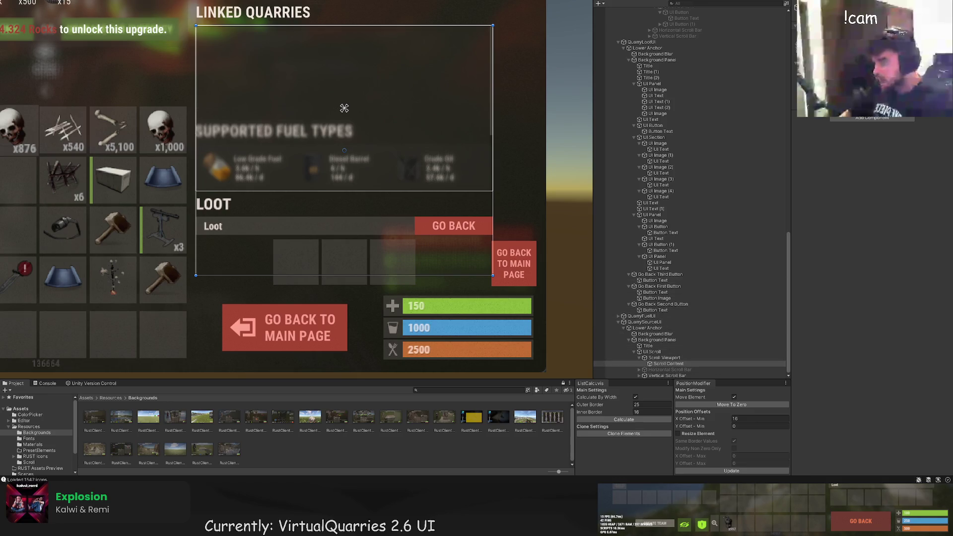
# Add a UI Section as a thin full-width row at the top of Linked Quarries, with an image inside
pyautogui.hotkey('alt', 'shift', 'n')
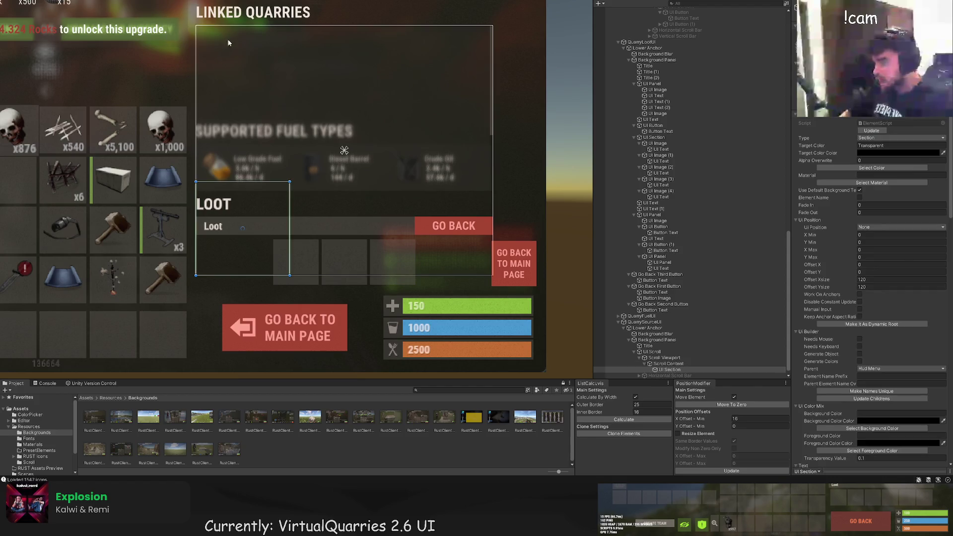
pyautogui.moveTo(267, 236); pyautogui.dragTo(264, 78)
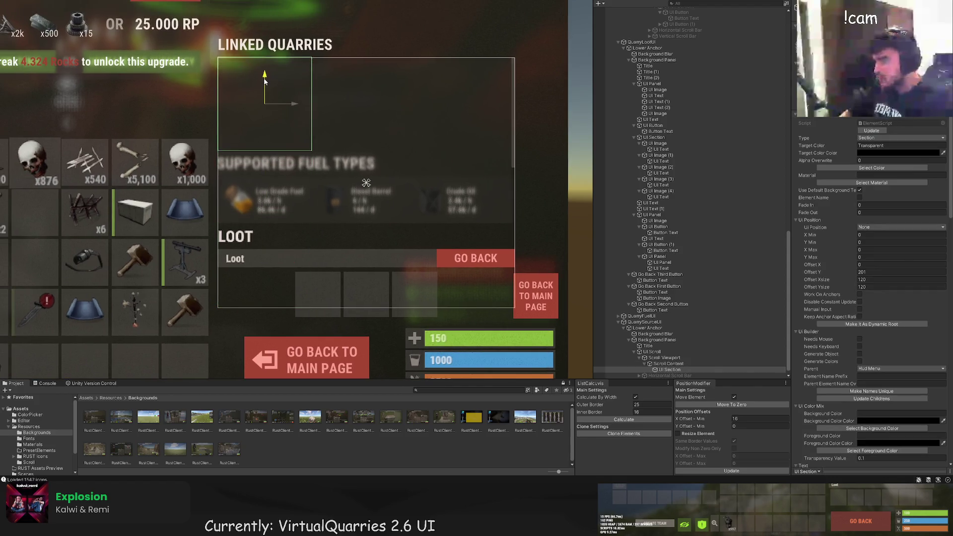
pyautogui.scroll(2, 330, 153)
pyautogui.moveTo(291, 134); pyautogui.dragTo(549, 152)
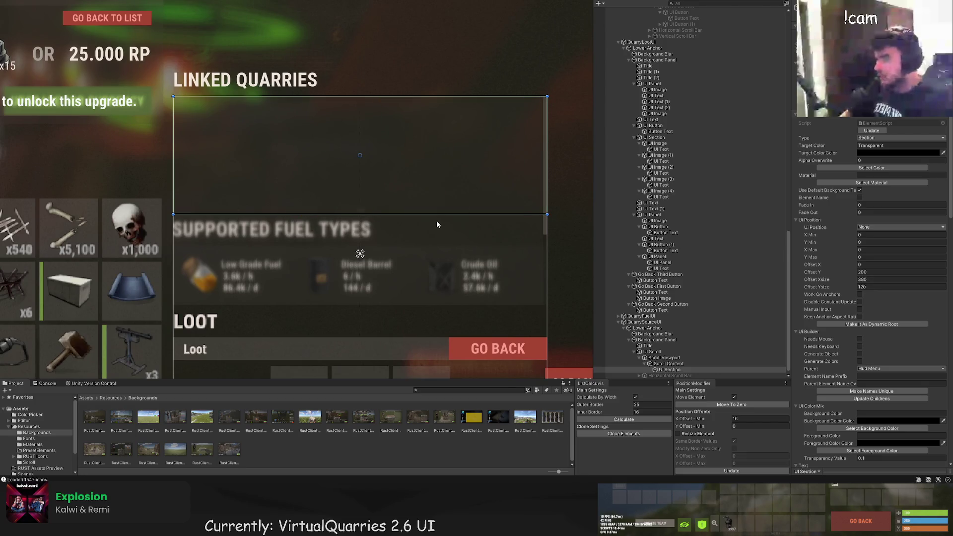
pyautogui.moveTo(439, 215); pyautogui.dragTo(430, 128)
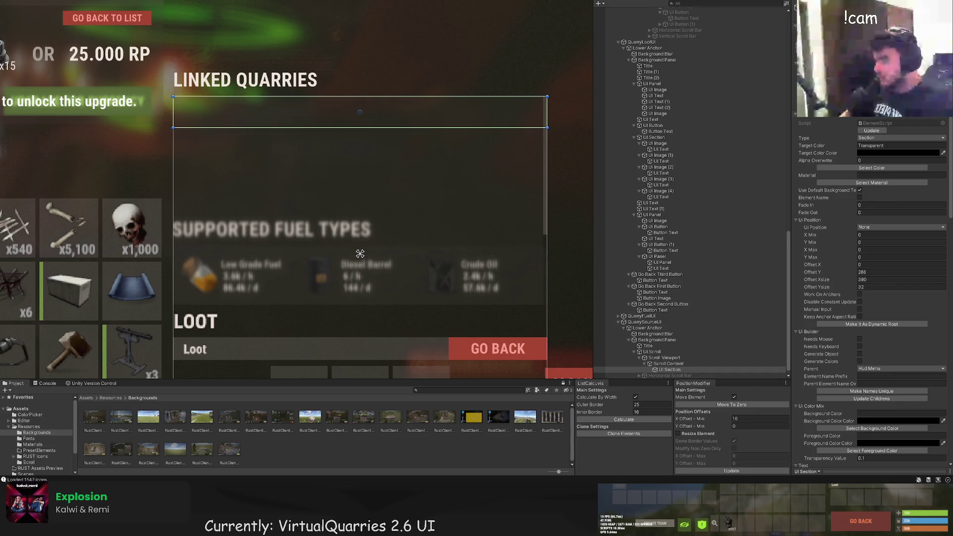
pyautogui.click(866, 169)
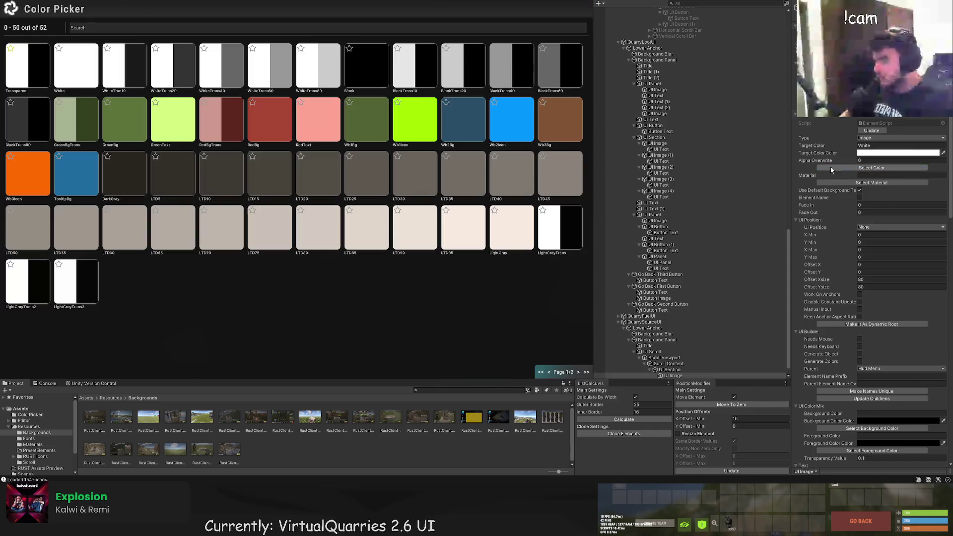
# Set the image Shortname to mining.quarry and load its item picture
pyautogui.scroll(-10, 868, 238)
pyautogui.click(873, 311)
pyautogui.write('minin')
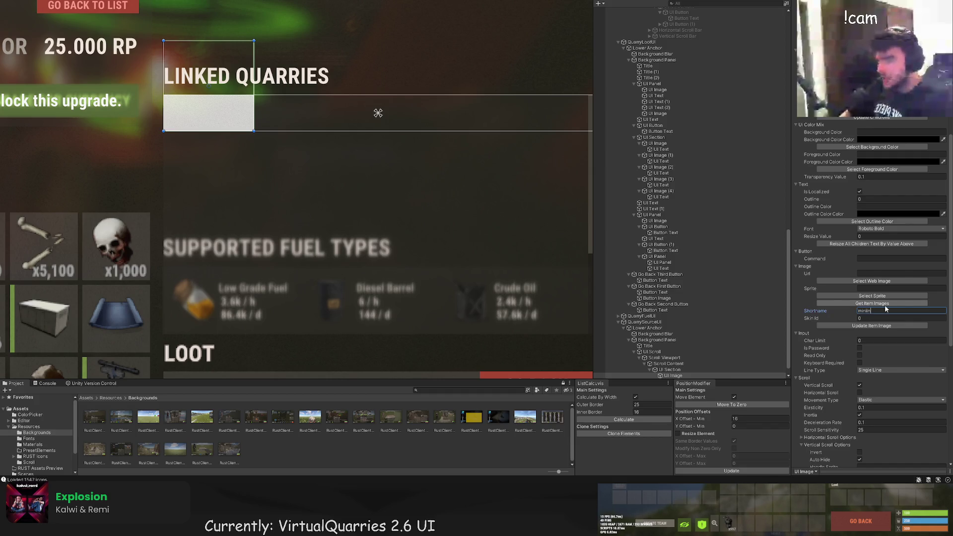
pyautogui.press('BackSpace')
pyautogui.press('BackSpace')
pyautogui.write('ng.quarry')
pyautogui.click(872, 326)
# Shrink the quarry picture to a small icon placed at the left end of the row
pyautogui.scroll(4, 542, 180)
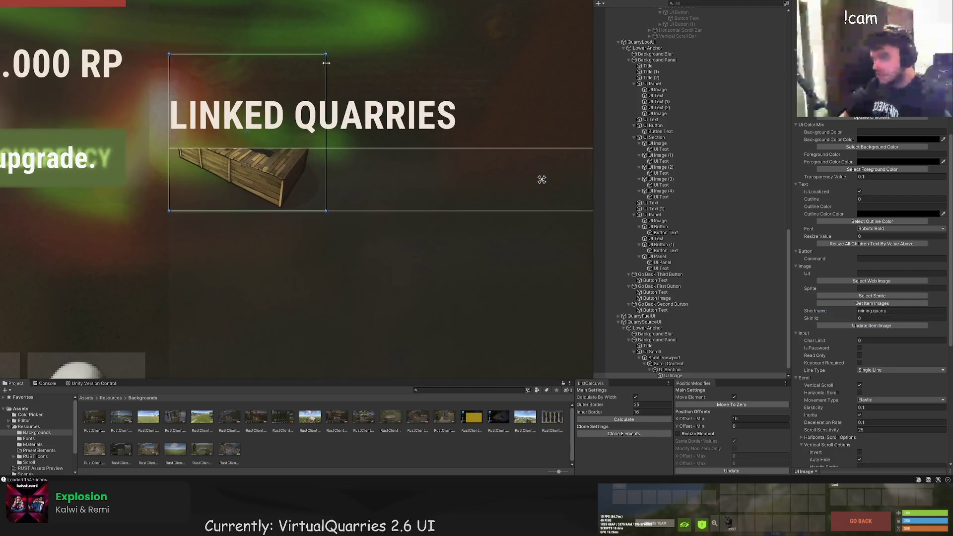
pyautogui.moveTo(326, 54)
pyautogui.mouseDown()
pyautogui.moveTo(201, 171)
pyautogui.moveTo(210, 165)
pyautogui.moveTo(211, 187)
pyautogui.moveTo(577, 182)
pyautogui.moveTo(213, 177)
pyautogui.moveTo(225, 177)
pyautogui.mouseUp()
pyautogui.press('w')
pyautogui.scroll(5, 816, 245)
pyautogui.scroll(6, 817, 245)
pyautogui.scroll(3, 243, 153)
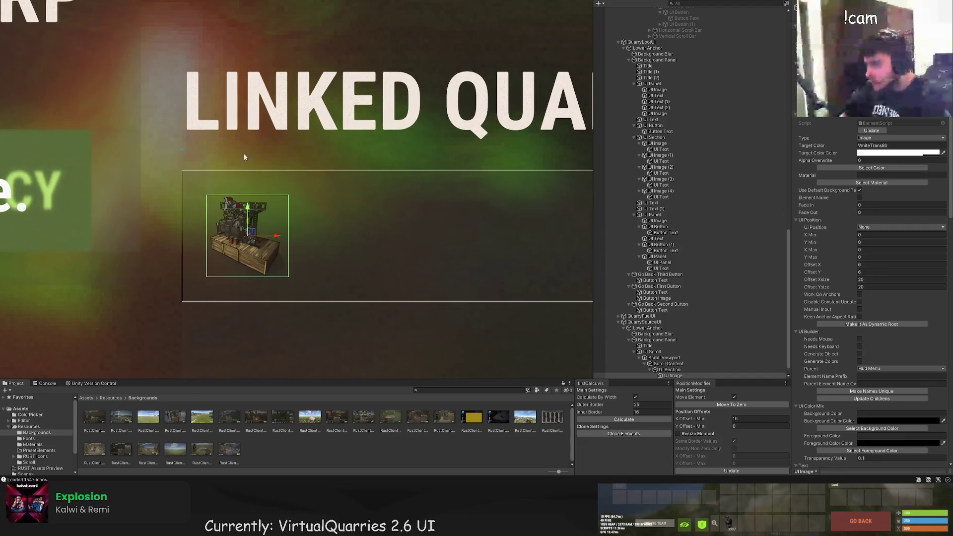
pyautogui.scroll(-2, 333, 202)
pyautogui.click(334, 202)
pyautogui.scroll(-2, 349, 205)
pyautogui.scroll(-2, 348, 205)
pyautogui.click(342, 219)
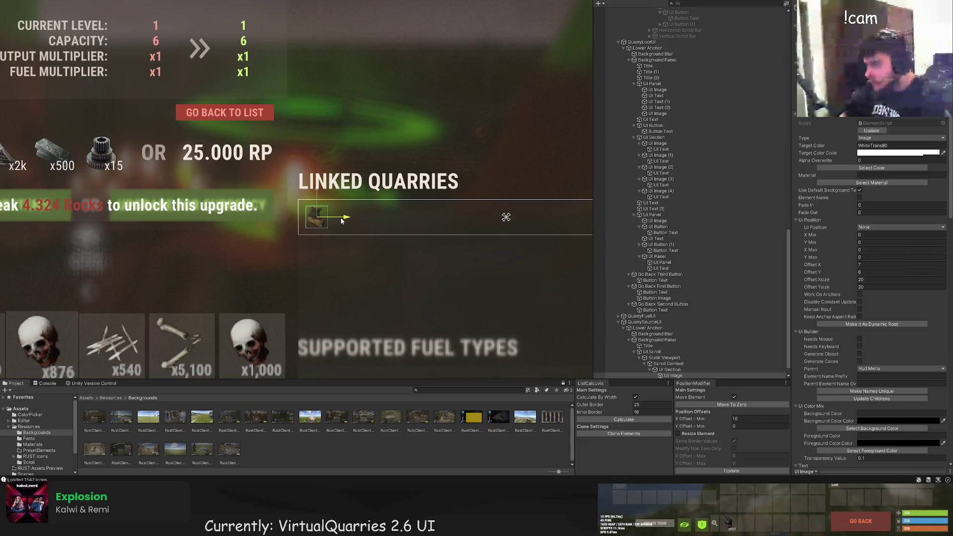
pyautogui.scroll(-2, 384, 233)
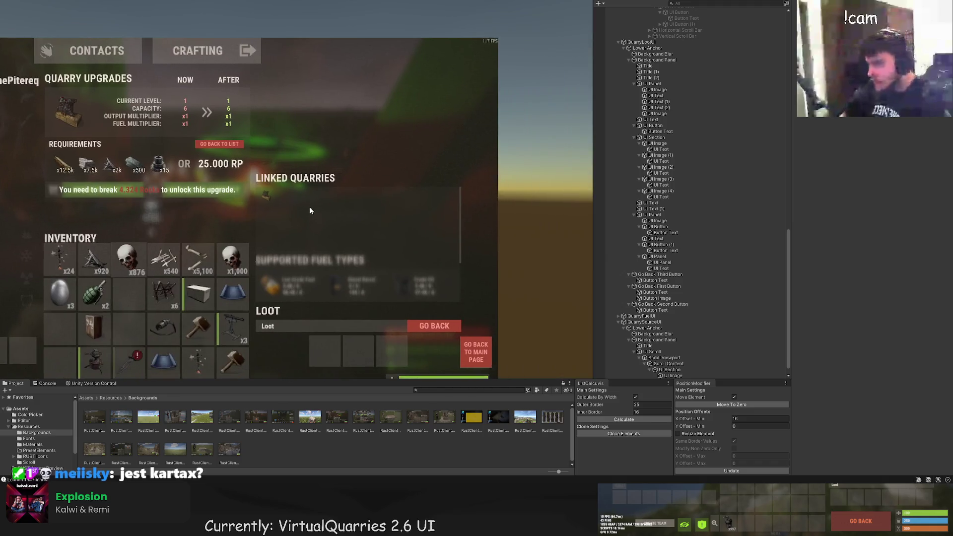
pyautogui.scroll(3, 311, 206)
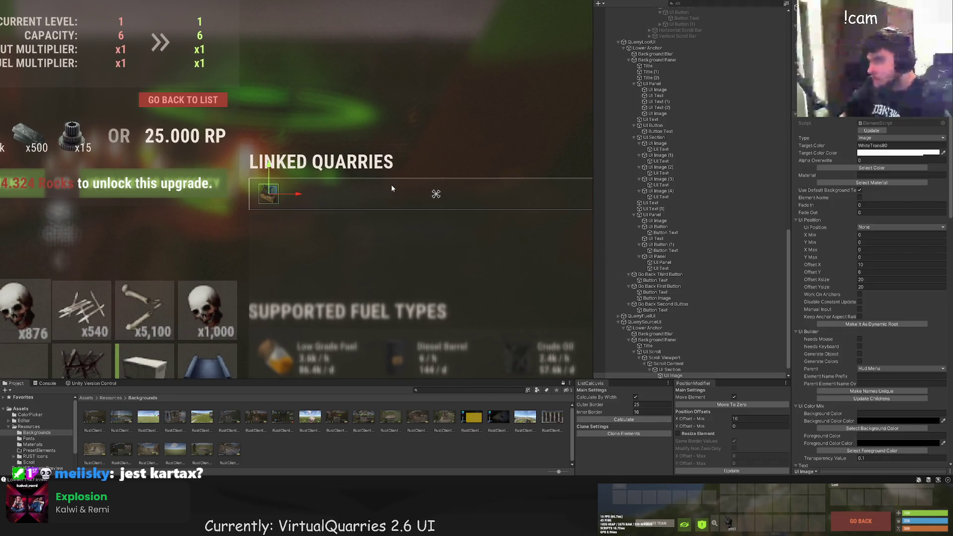
pyautogui.click(669, 369)
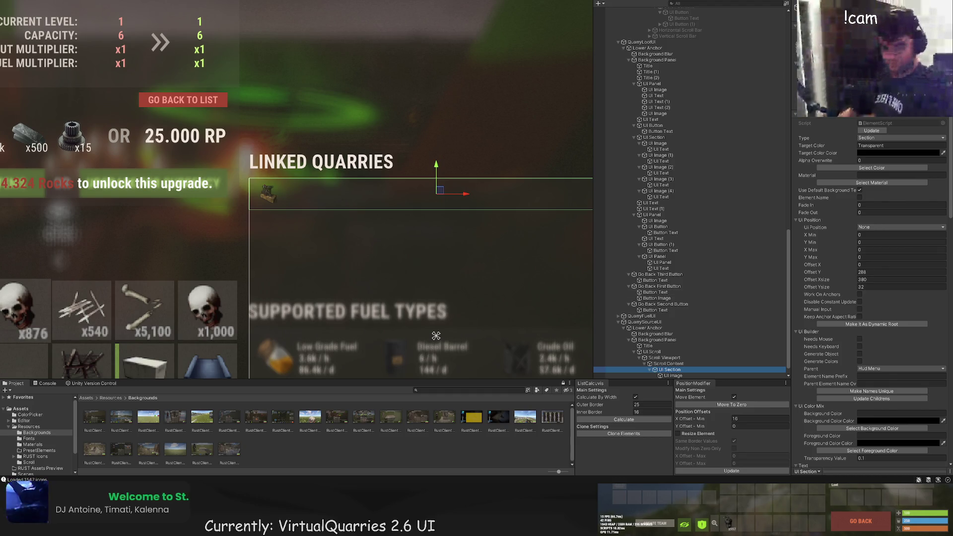
# Add a UI Text inside the row section, its left edge placed just past the quarry icon
pyautogui.scroll(-2, 298, 199)
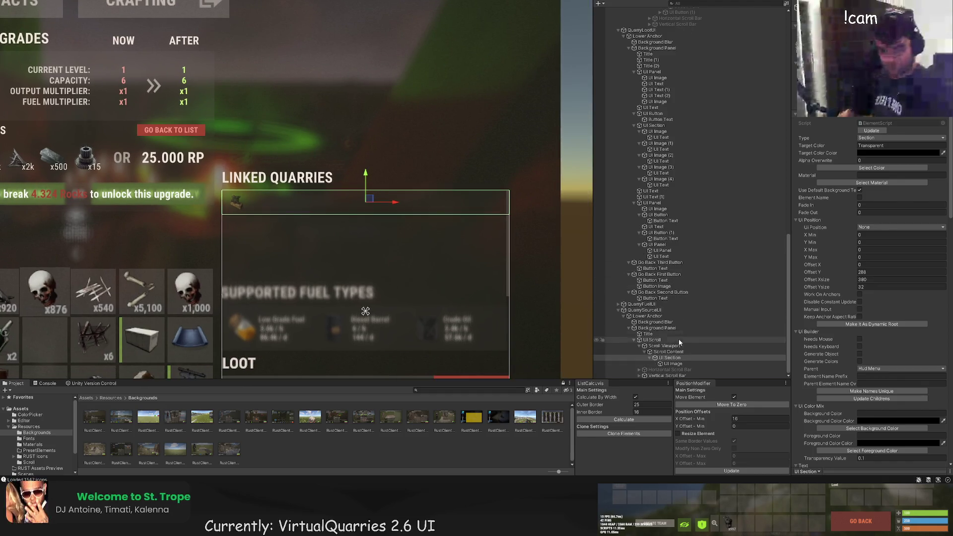
pyautogui.click(673, 364)
pyautogui.scroll(5, 329, 136)
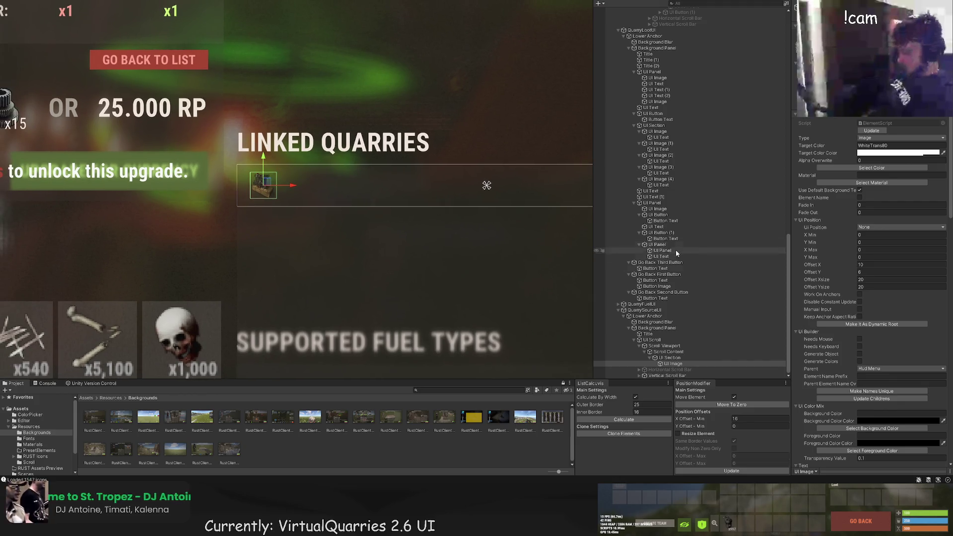
pyautogui.click(672, 370)
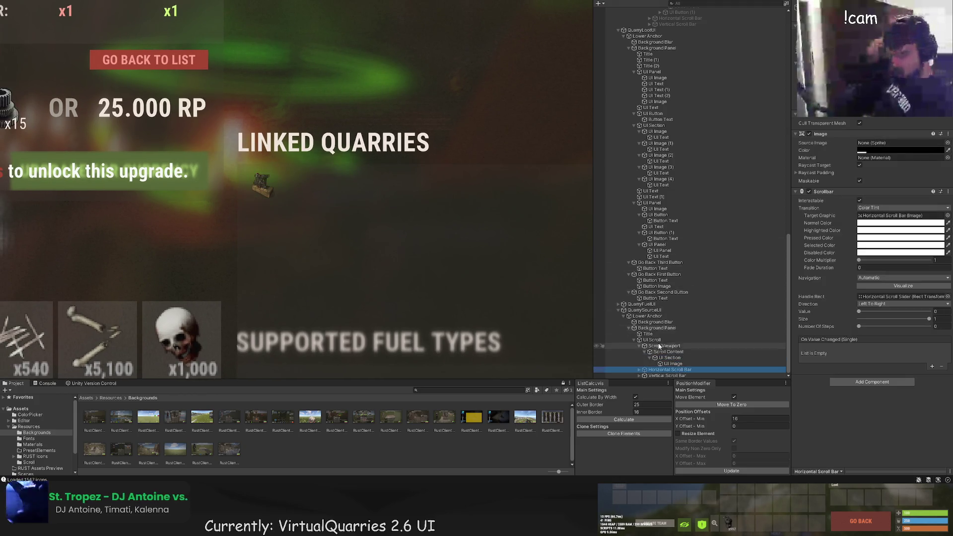
pyautogui.click(681, 358)
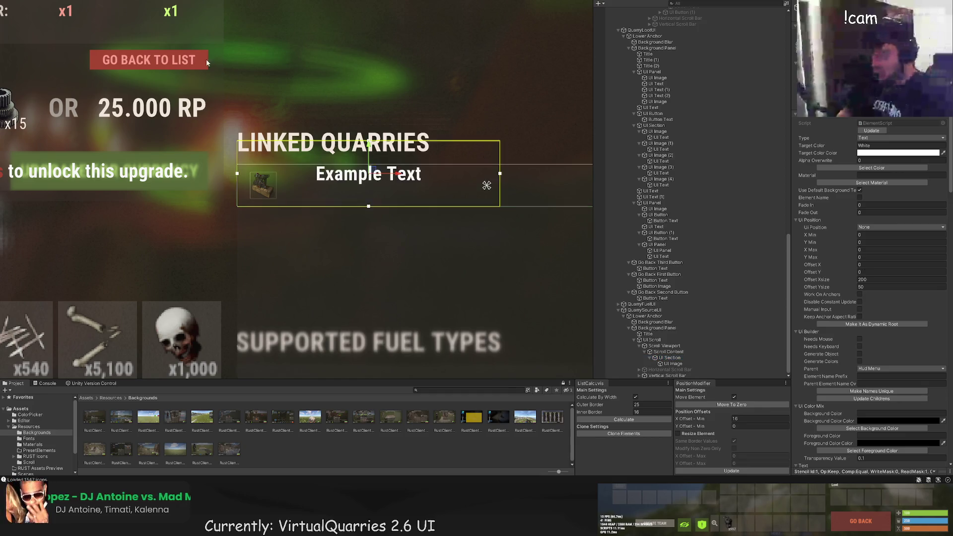
pyautogui.press('f')
pyautogui.moveTo(147, 141); pyautogui.dragTo(203, 141)
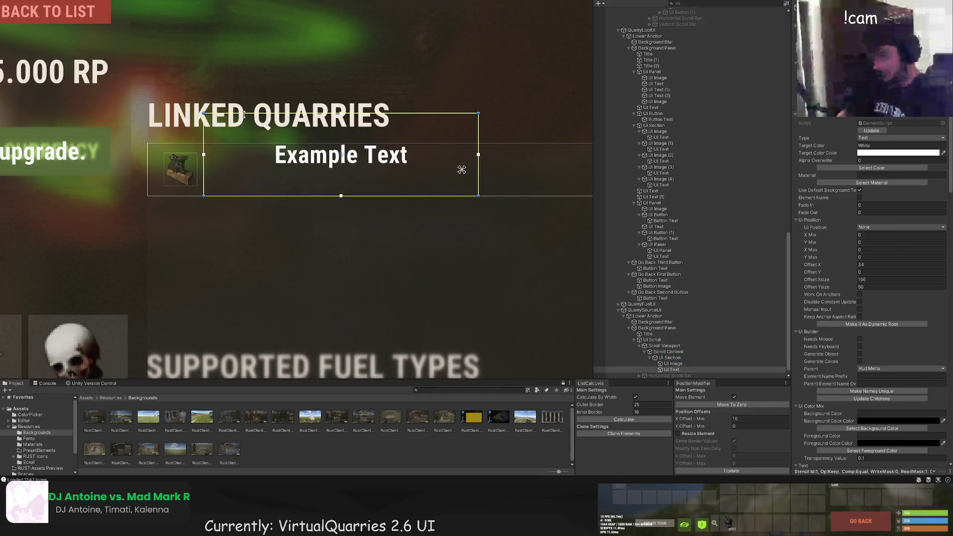
pyautogui.moveTo(243, 113); pyautogui.dragTo(244, 143)
# Make the label read 'Mining Quarry', left-aligned, in LTD80 colour
pyautogui.scroll(-10, 860, 284)
pyautogui.scroll(-10, 859, 284)
pyautogui.click(825, 238)
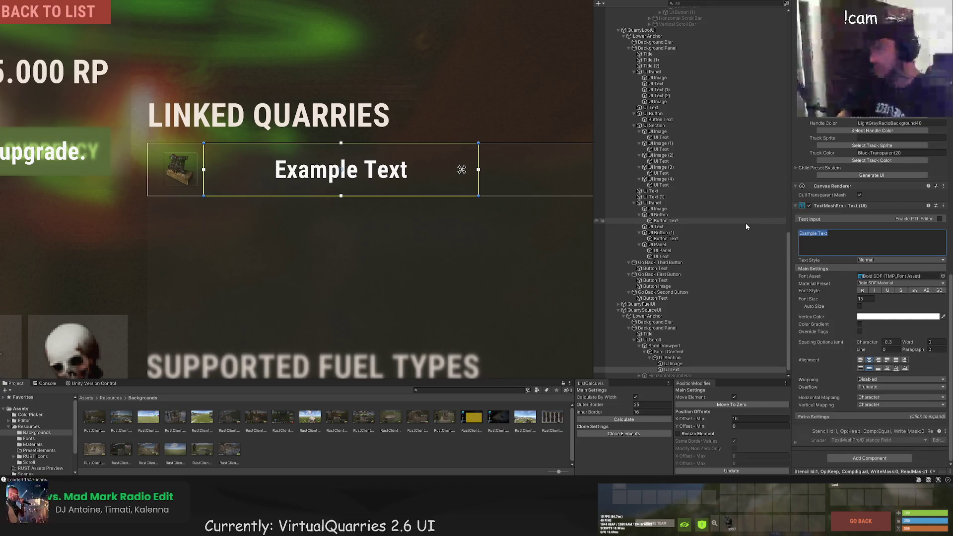
pyautogui.write('Mining Quarry')
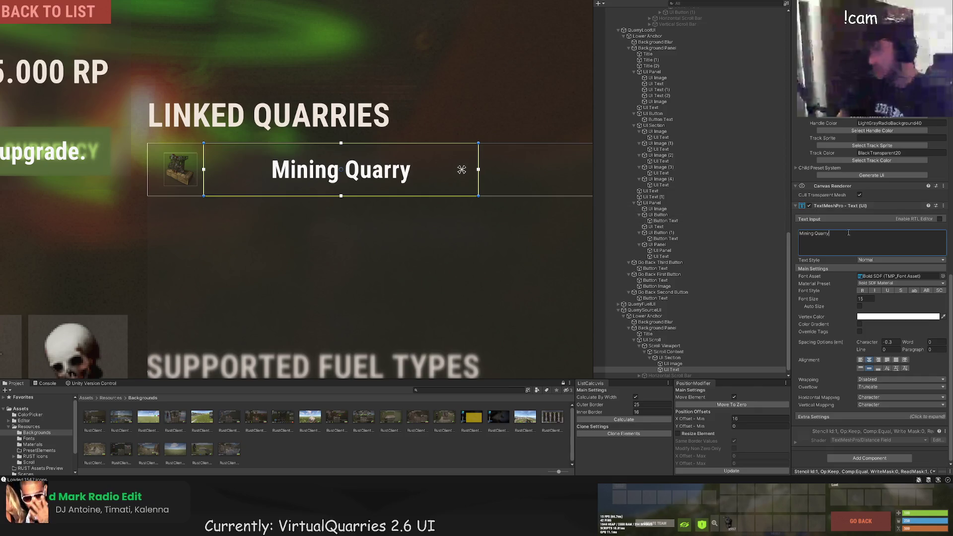
pyautogui.click(861, 359)
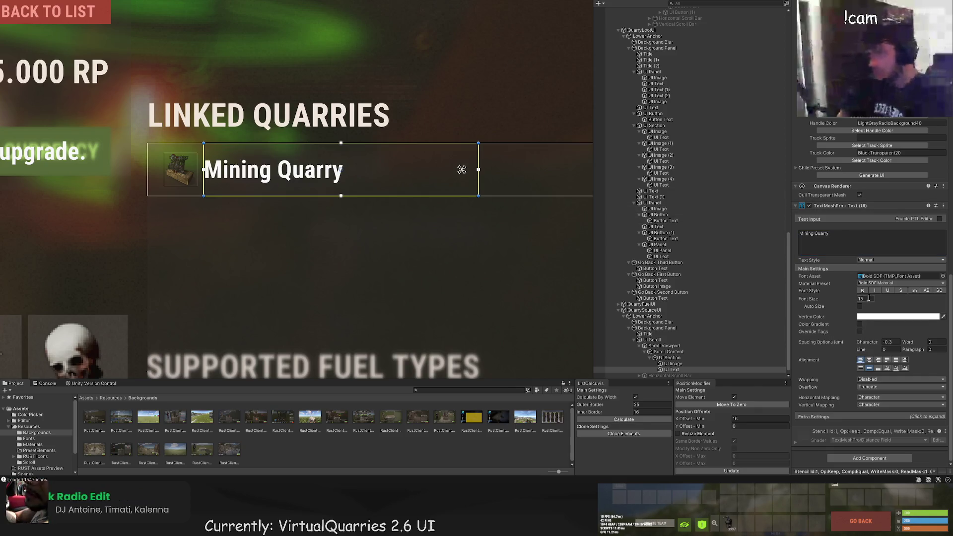
pyautogui.scroll(15, 867, 299)
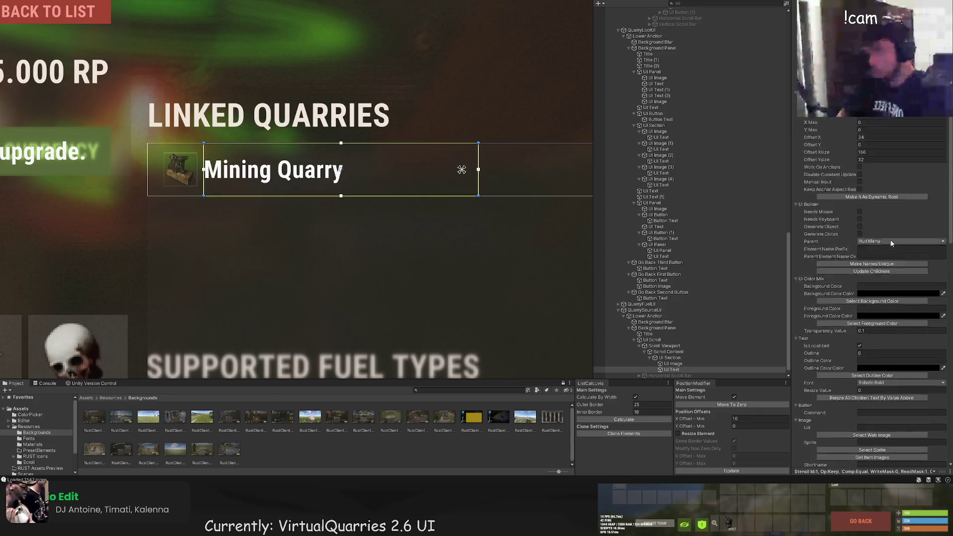
pyautogui.click(871, 162)
pyautogui.click(512, 227)
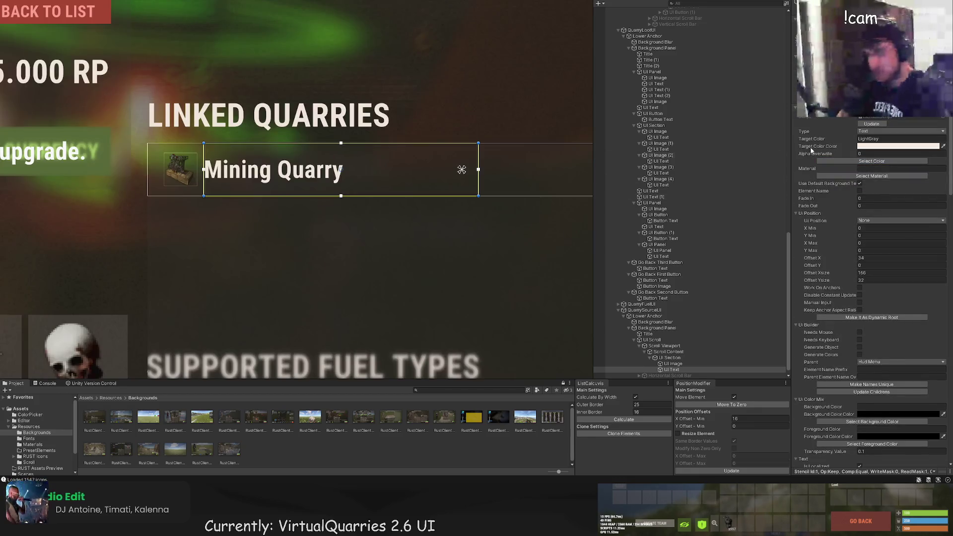
pyautogui.click(851, 160)
pyautogui.click(335, 232)
# Nudge the Mining Quarry label's top edge down slightly to sit neatly in the row
pyautogui.scroll(2, 306, 219)
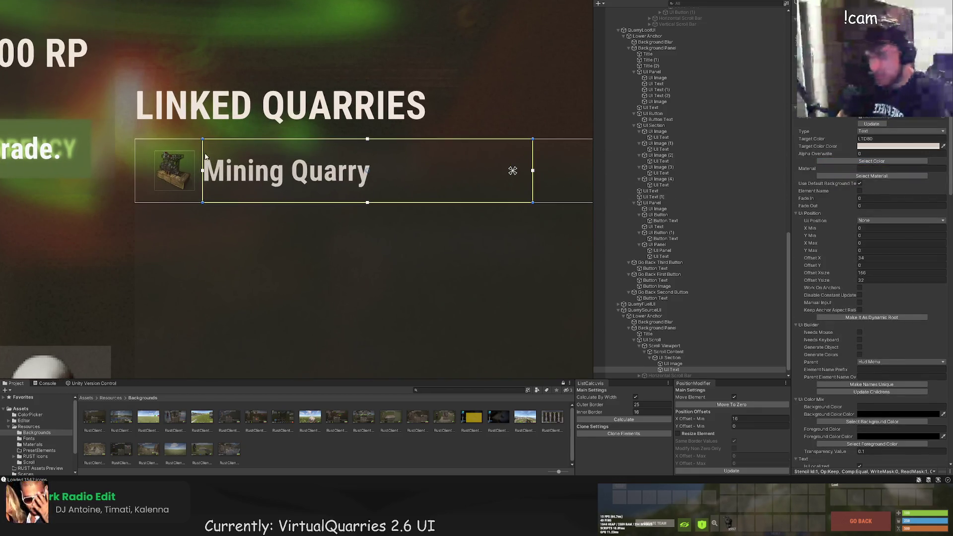
pyautogui.click(315, 252)
pyautogui.scroll(-5, 315, 252)
pyautogui.click(267, 225)
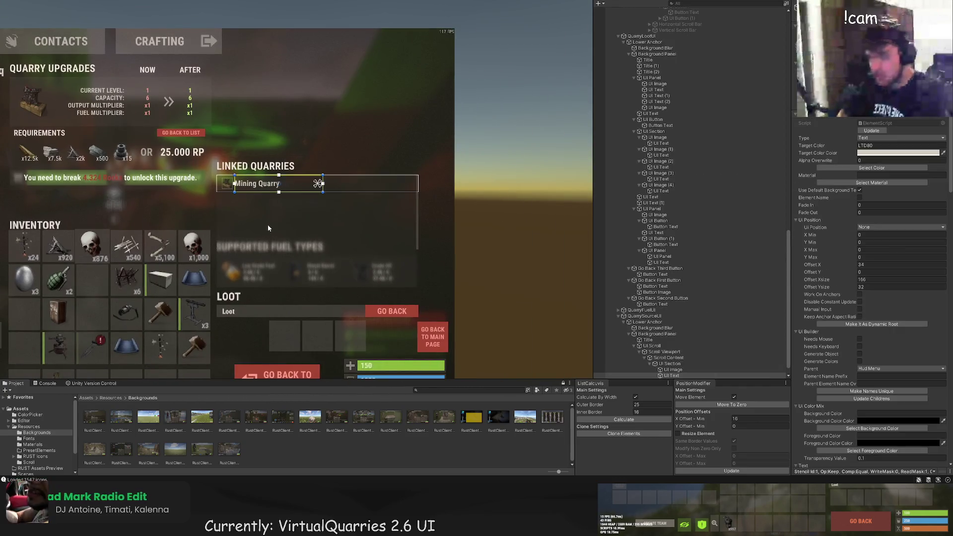
pyautogui.scroll(3, 268, 219)
pyautogui.scroll(1, 260, 213)
pyautogui.scroll(-10, 849, 305)
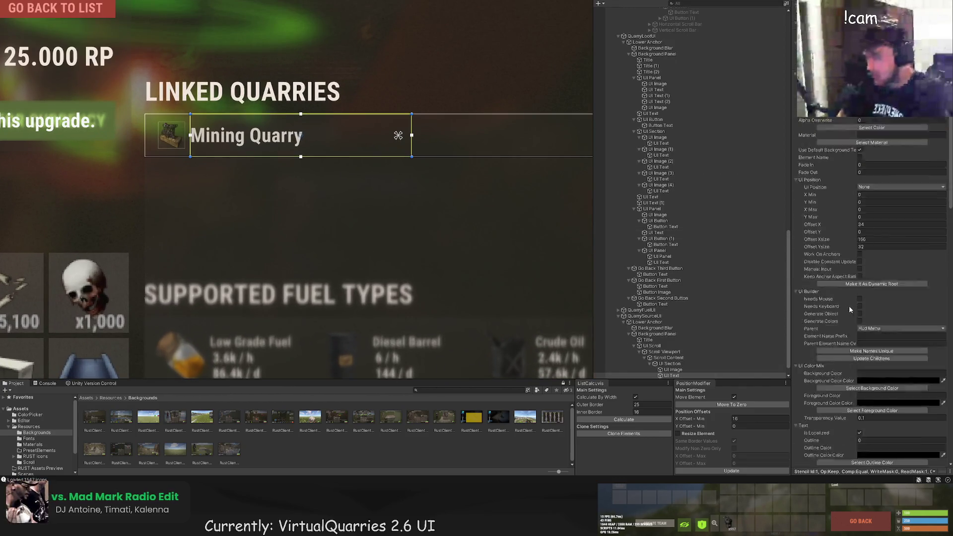
pyautogui.scroll(-3, 874, 347)
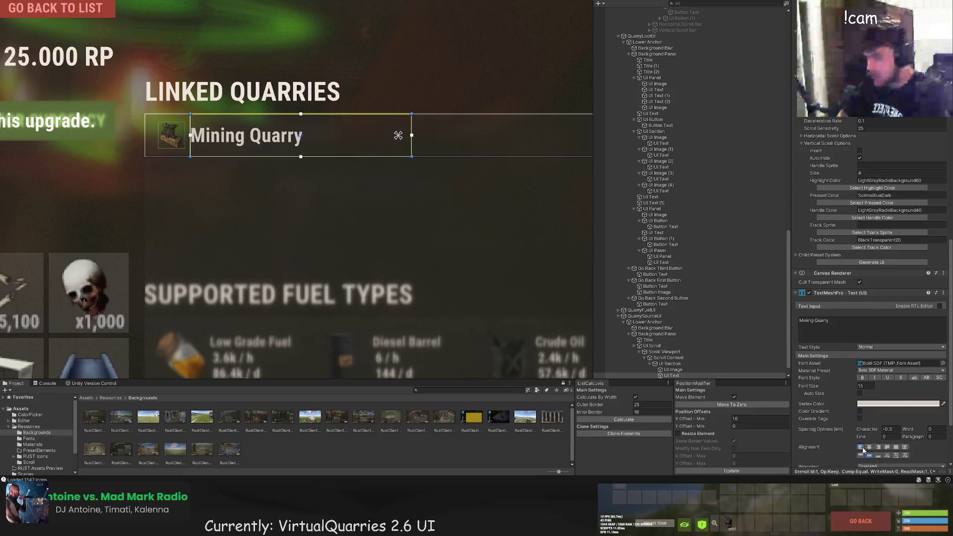
pyautogui.scroll(1, 347, 182)
pyautogui.scroll(3, 138, 94)
pyautogui.moveTo(211, 113); pyautogui.dragTo(211, 120)
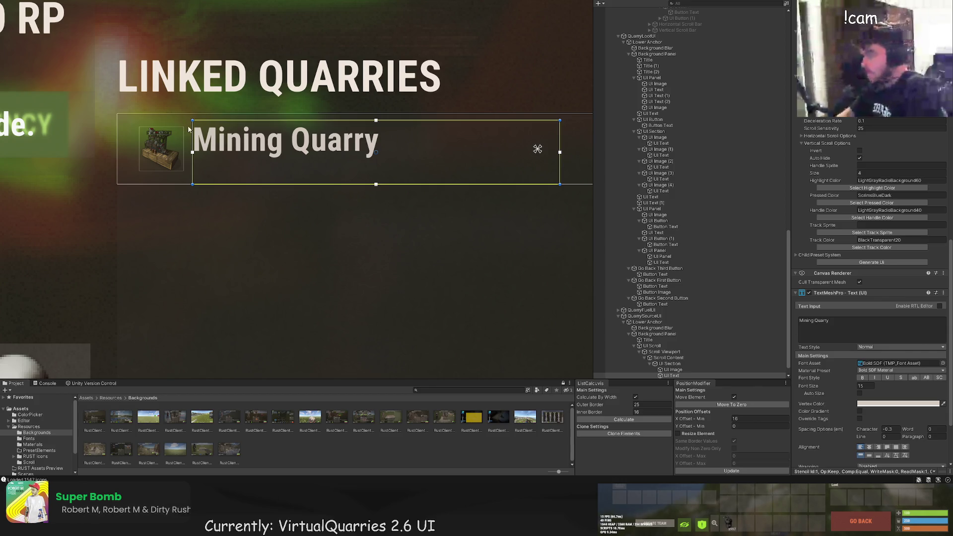
pyautogui.scroll(-1, 660, 323)
pyautogui.click(675, 358)
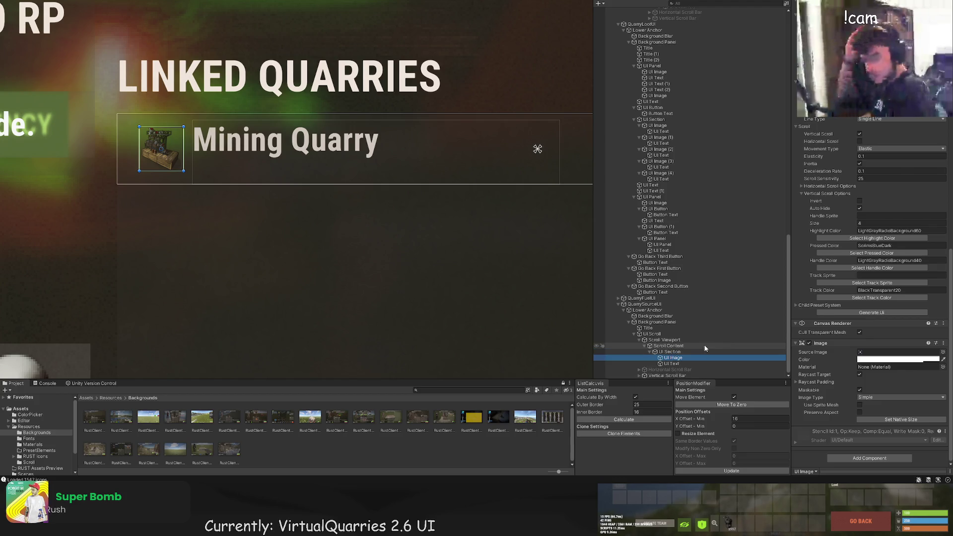
# Add a green UI Image to the quarry row section
pyautogui.click(675, 352)
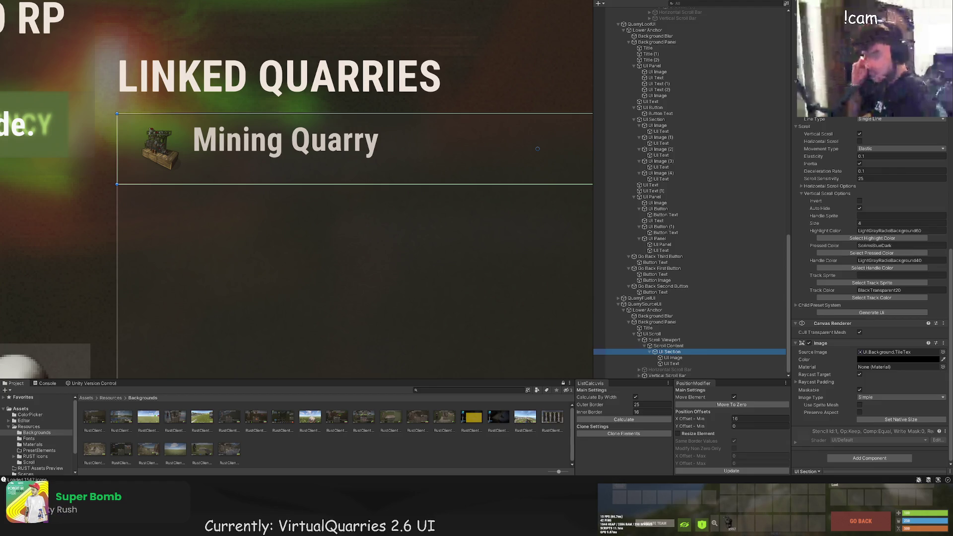
pyautogui.click(872, 313)
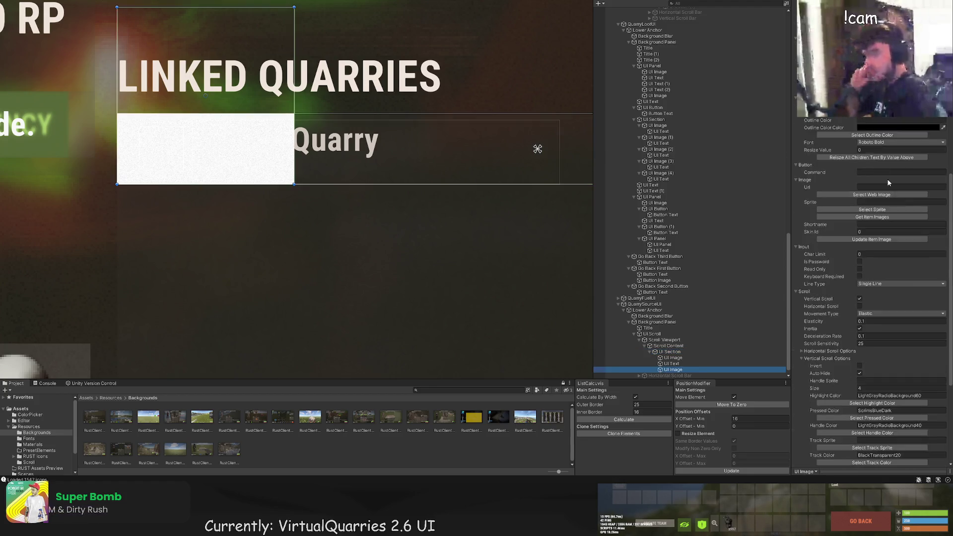
pyautogui.scroll(5, 880, 144)
pyautogui.click(872, 167)
pyautogui.click(415, 121)
# Give the image the clan.png icon and shrink it to a small square
pyautogui.scroll(-5, 873, 358)
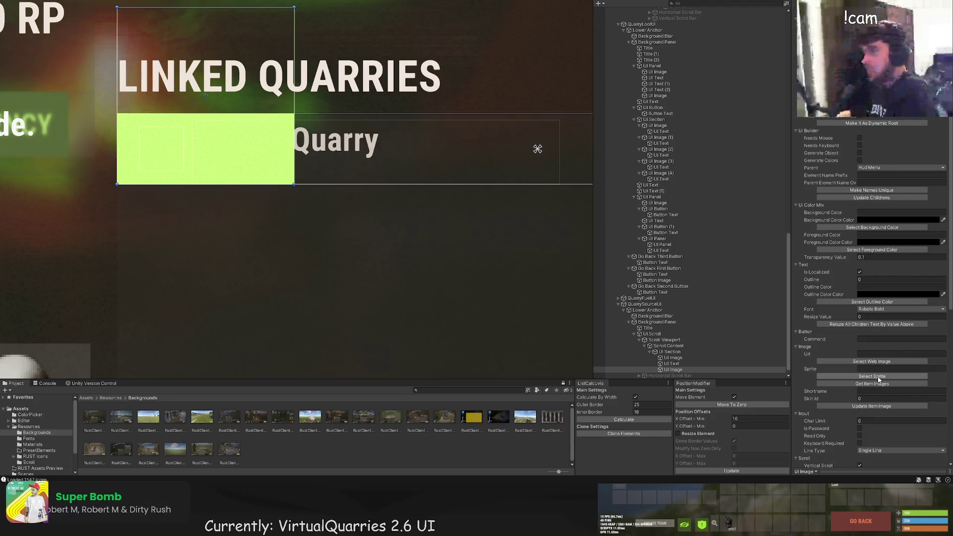
pyautogui.scroll(-2, 878, 377)
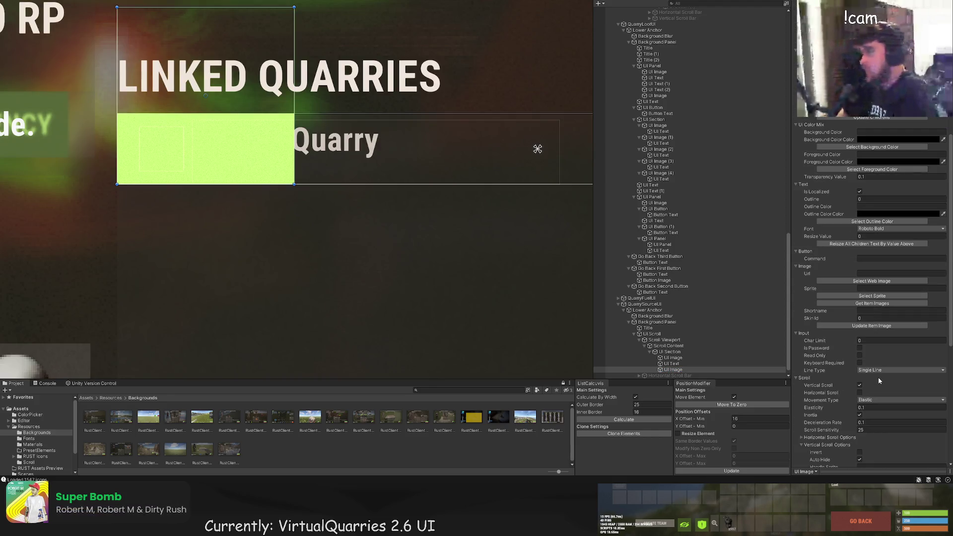
pyautogui.click(881, 296)
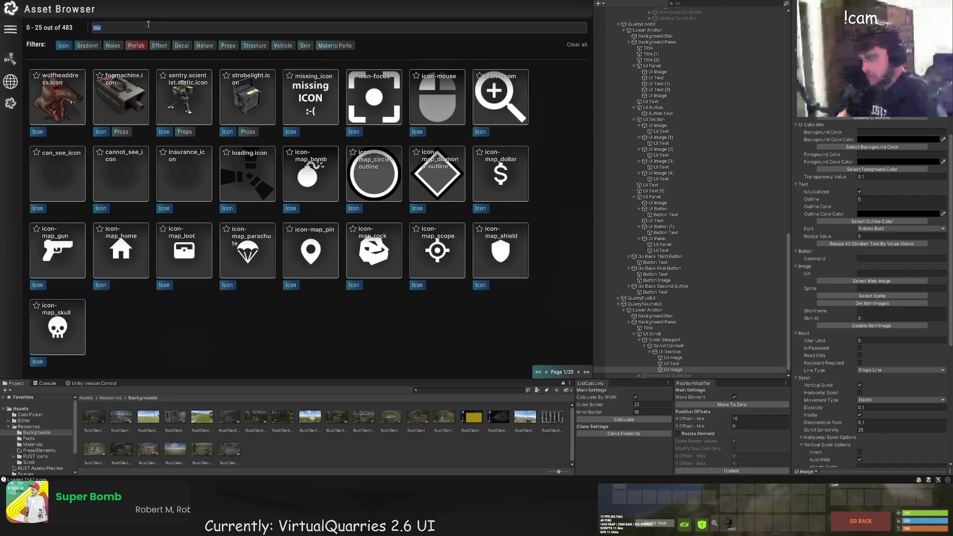
pyautogui.press('BackSpace')
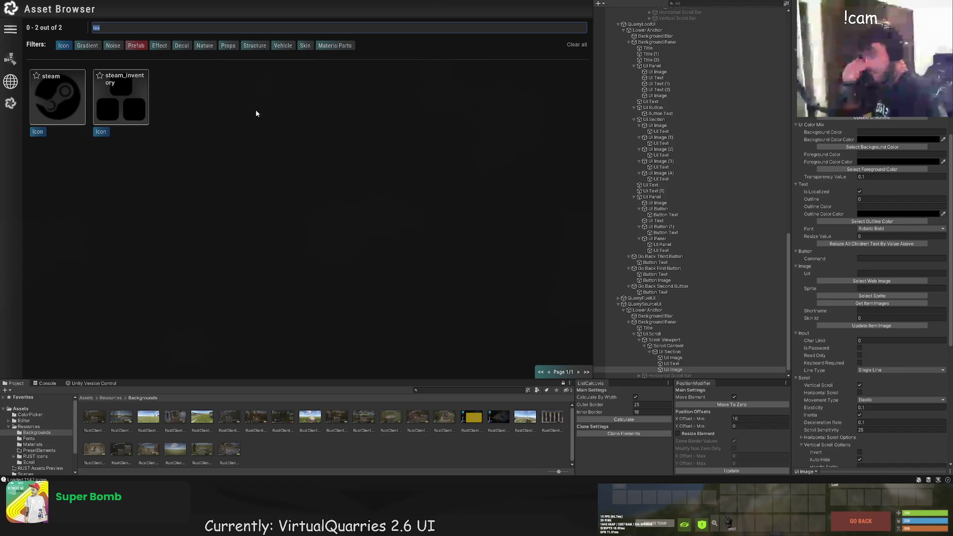
pyautogui.click(581, 372)
pyautogui.click(581, 372)
pyautogui.click(581, 371)
pyautogui.click(582, 371)
pyautogui.click(582, 372)
pyautogui.click(581, 372)
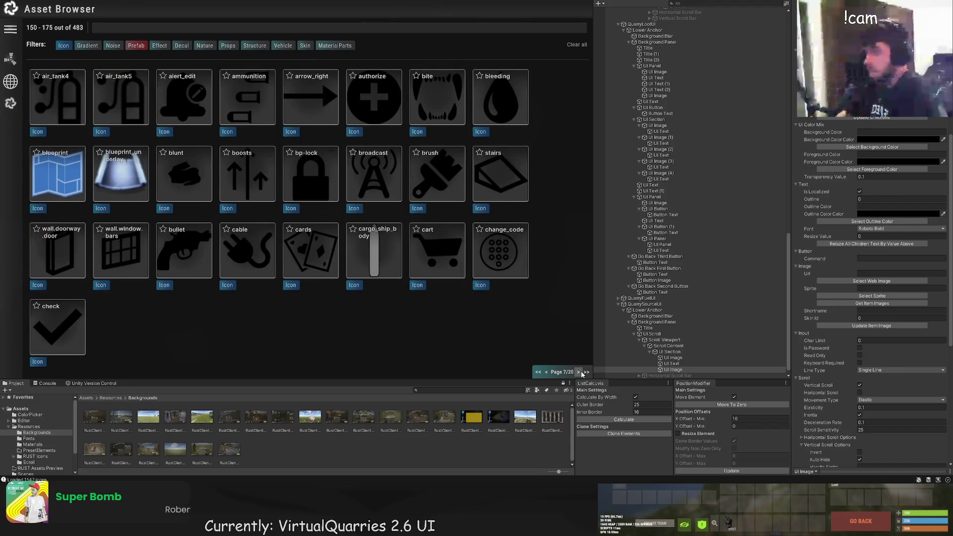
pyautogui.click(578, 372)
pyautogui.click(268, 181)
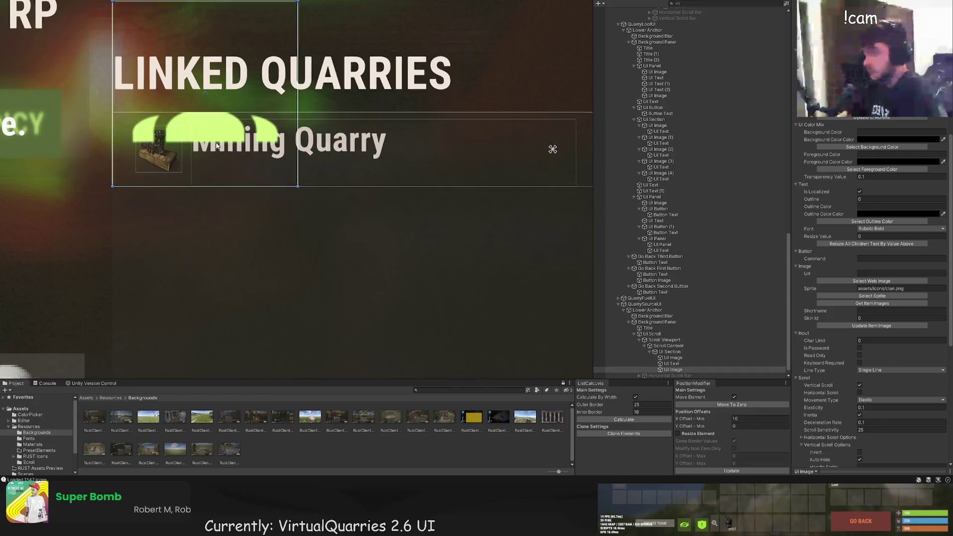
pyautogui.moveTo(315, 72); pyautogui.dragTo(156, 233)
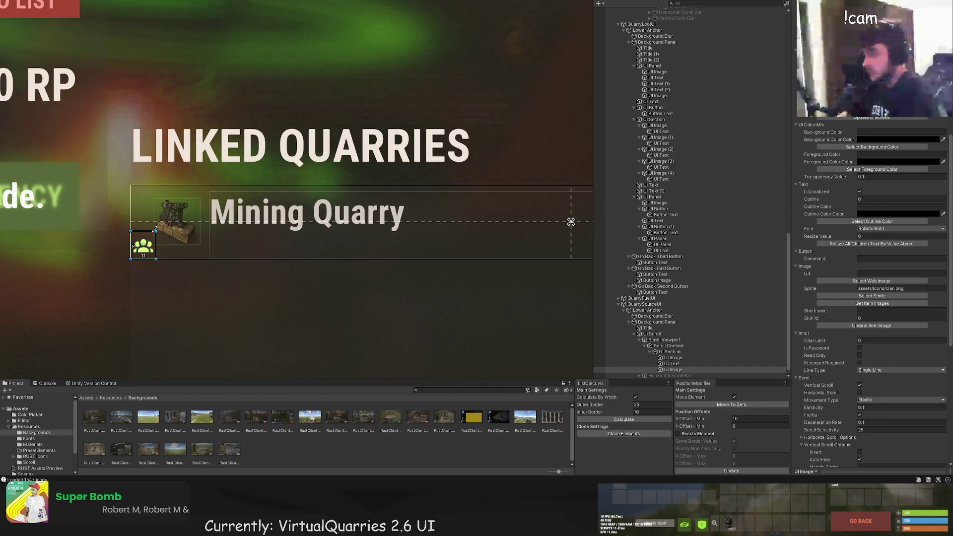
pyautogui.scroll(-5, 276, 155)
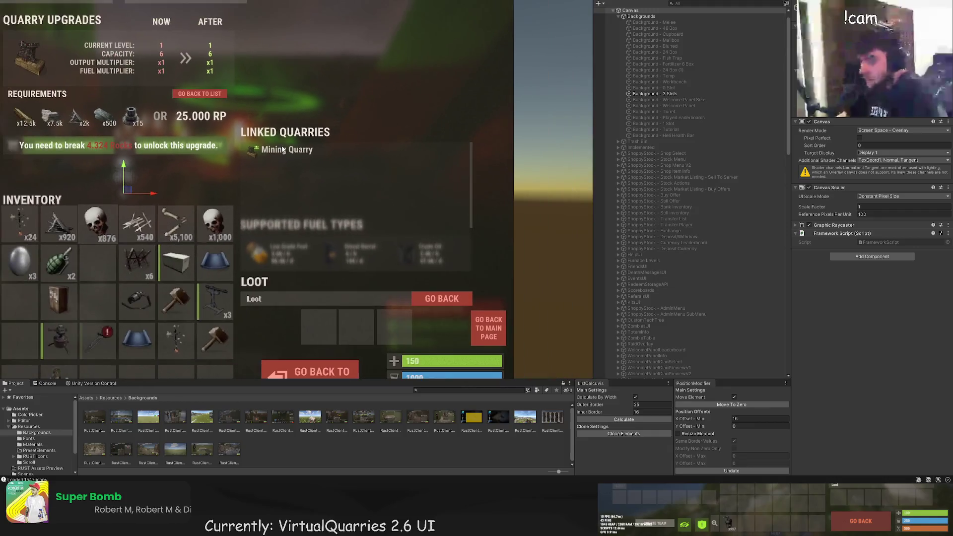
# Lift the Mining Quarry name box to Offset Y 8 and shorten it to height 22
pyautogui.scroll(-1, 281, 152)
pyautogui.click(293, 153)
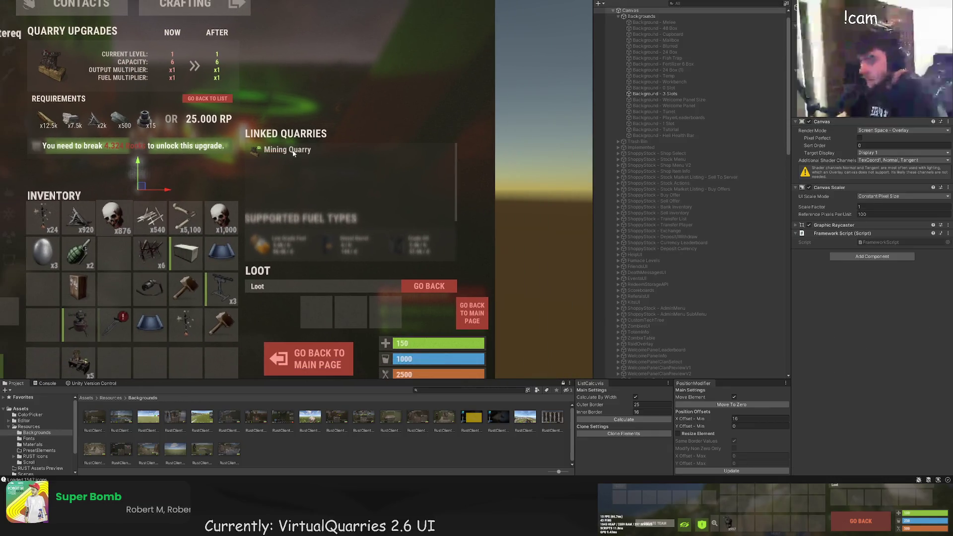
pyautogui.scroll(4, 298, 137)
pyautogui.click(292, 149)
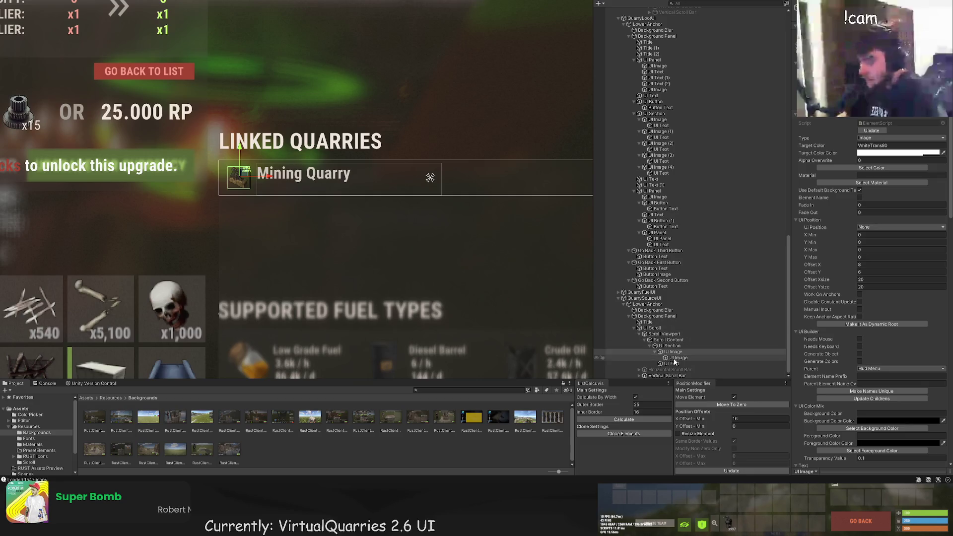
pyautogui.scroll(3, 285, 171)
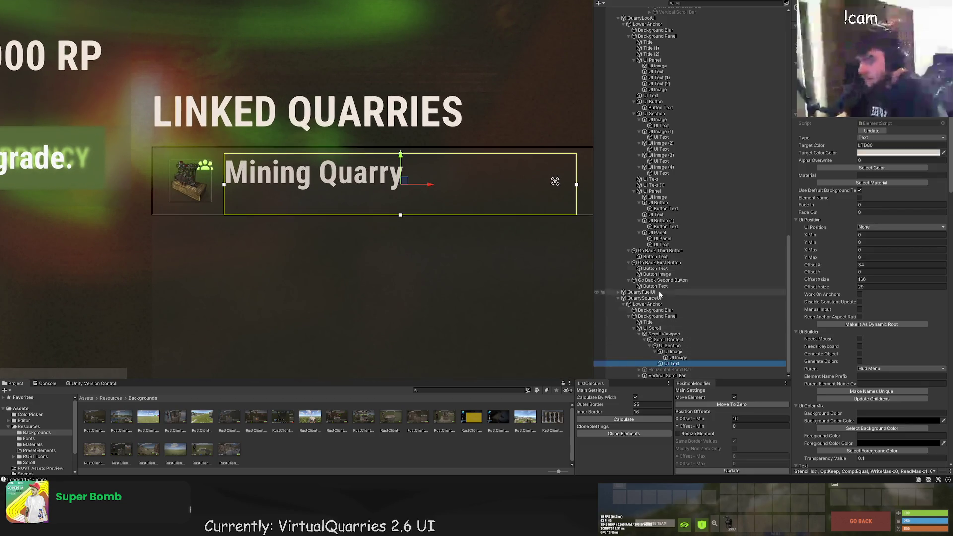
pyautogui.moveTo(403, 166); pyautogui.dragTo(403, 164)
pyautogui.scroll(-4, 398, 141)
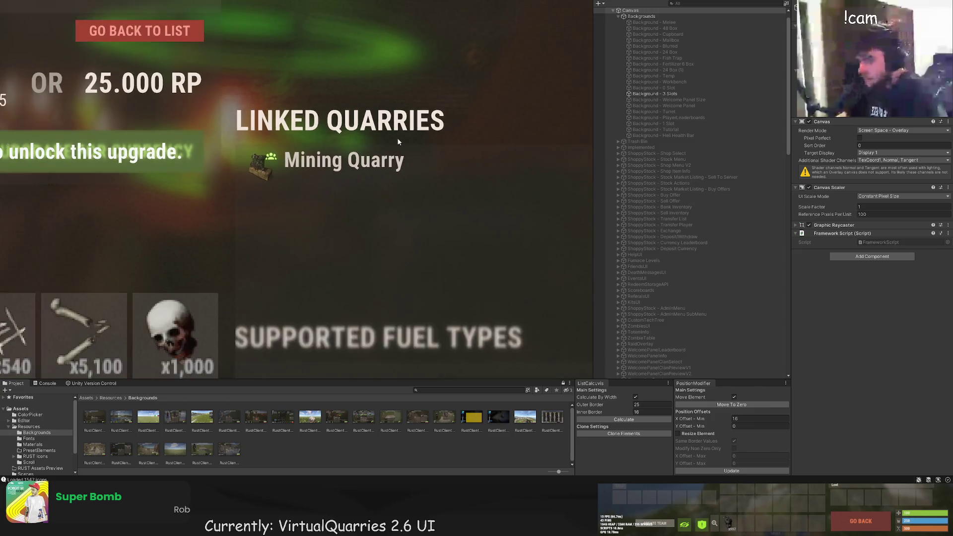
pyautogui.scroll(1, 458, 193)
pyautogui.moveTo(436, 171); pyautogui.dragTo(433, 162)
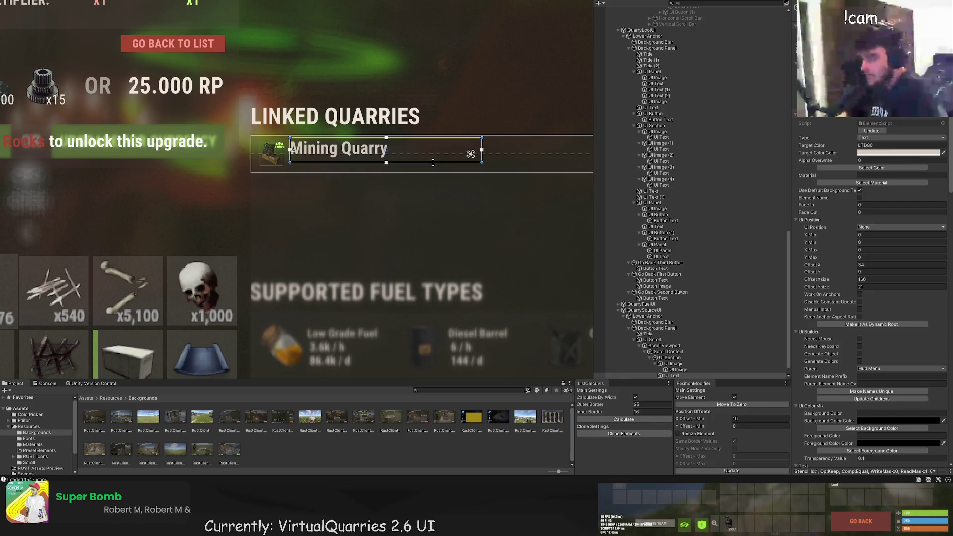
# Add a new UI Image to the Mining Quarry row's UI Section
pyautogui.click(670, 359)
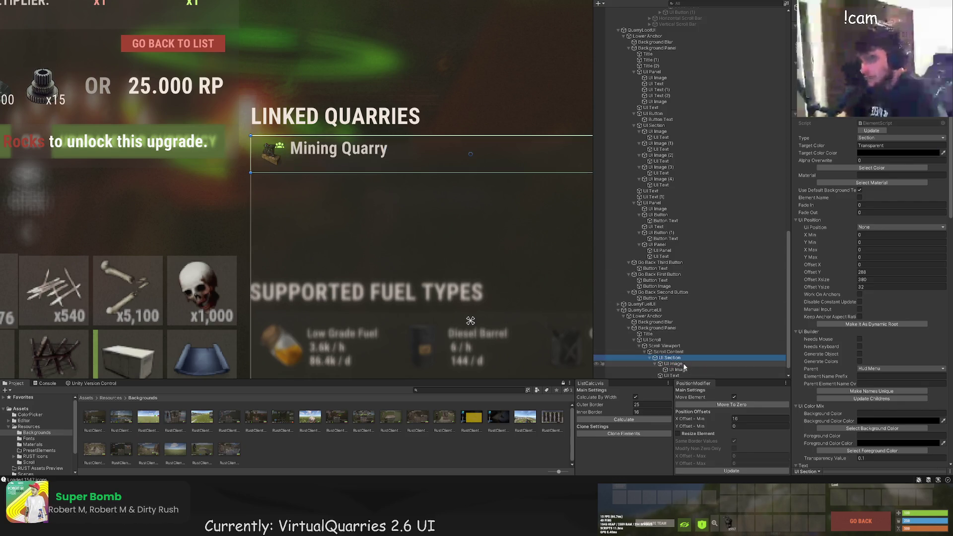
pyautogui.click(670, 369)
pyautogui.click(668, 358)
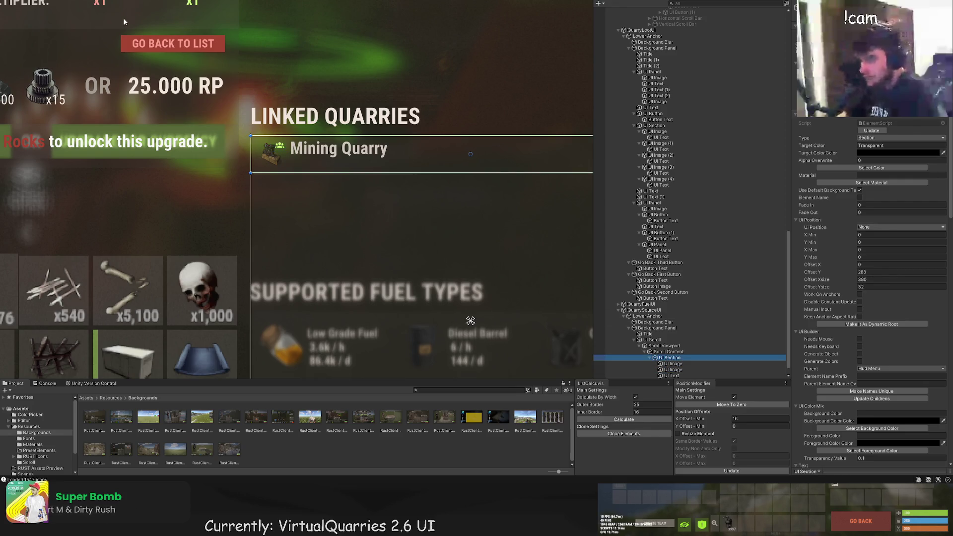
pyautogui.click(872, 167)
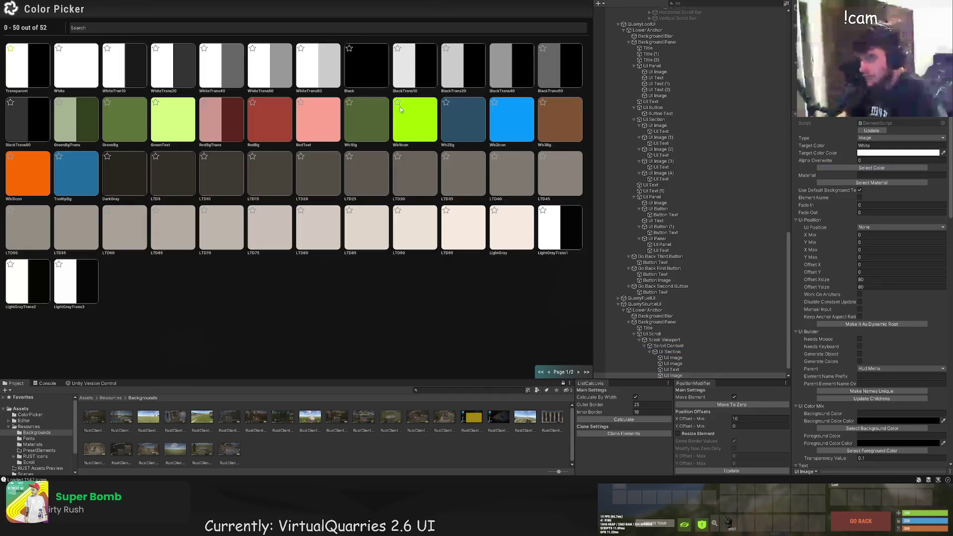
# Make the new image a small translucent white square under the name showing small stone
pyautogui.click(325, 67)
pyautogui.moveTo(209, 58)
pyautogui.mouseDown()
pyautogui.moveTo(304, 206)
pyautogui.moveTo(361, 208)
pyautogui.moveTo(309, 206)
pyautogui.moveTo(302, 189)
pyautogui.mouseUp()
pyautogui.press('w')
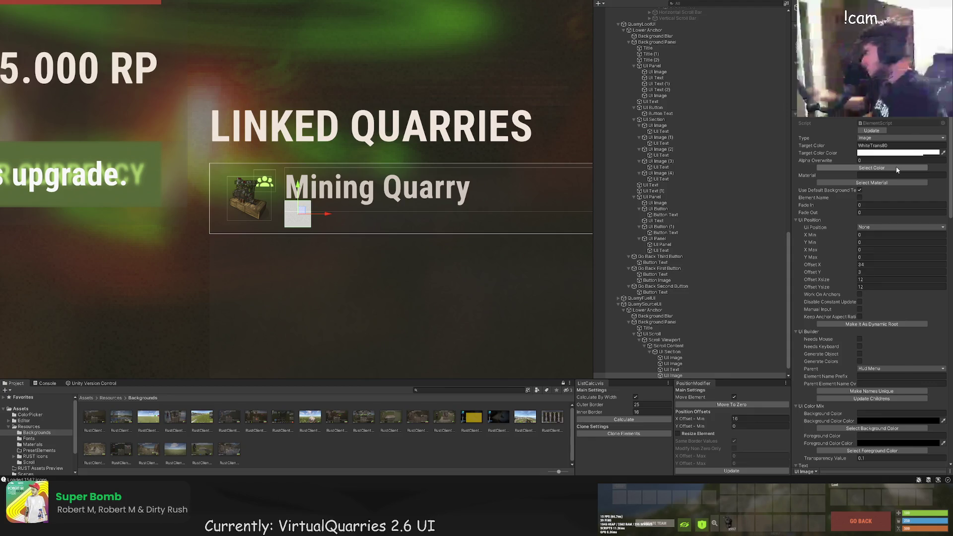
pyautogui.scroll(-5, 903, 305)
pyautogui.scroll(-4, 902, 304)
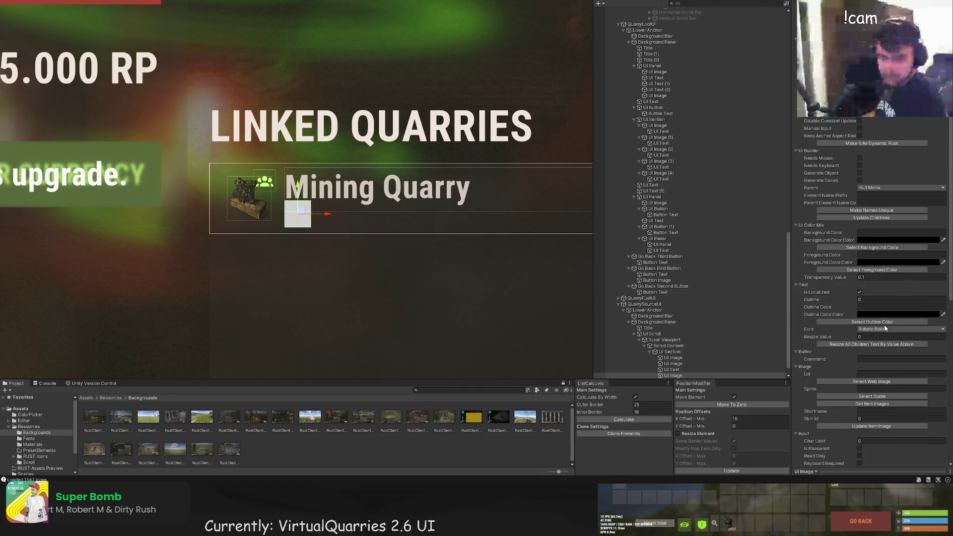
pyautogui.scroll(8, 884, 331)
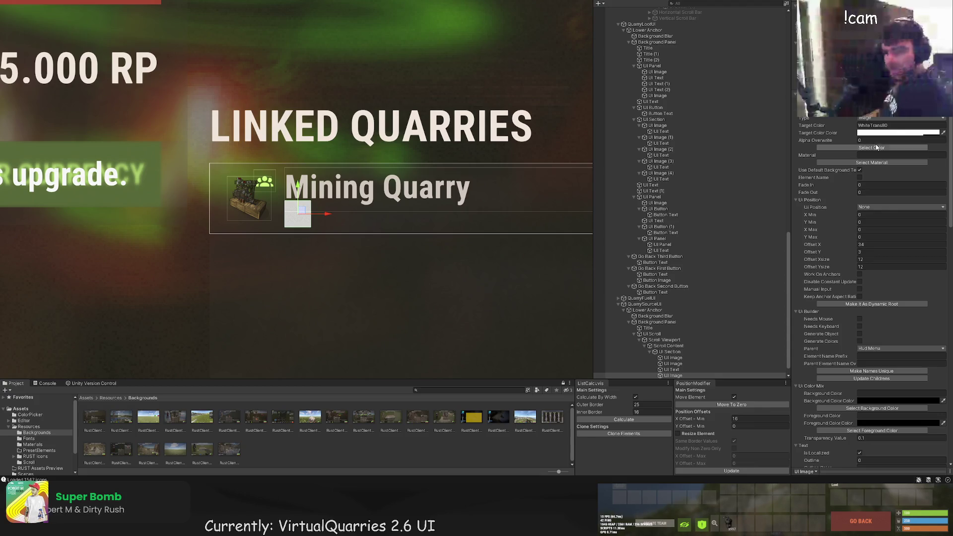
pyautogui.scroll(-10, 894, 283)
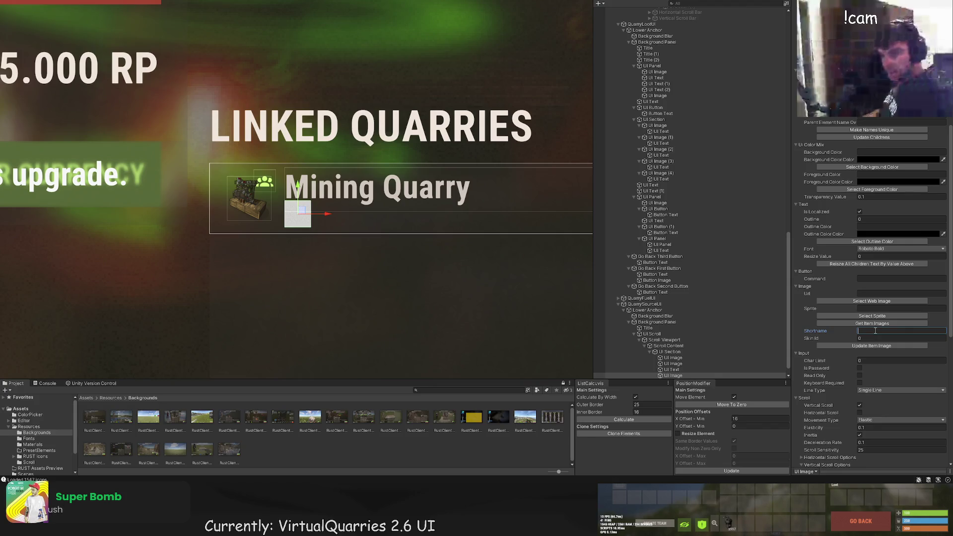
pyautogui.click(880, 347)
# Duplicate the small stone icon into a second slot and switch it to sulfur ore
pyautogui.scroll(2, 336, 159)
pyautogui.click(341, 228)
pyautogui.scroll(-2, 342, 229)
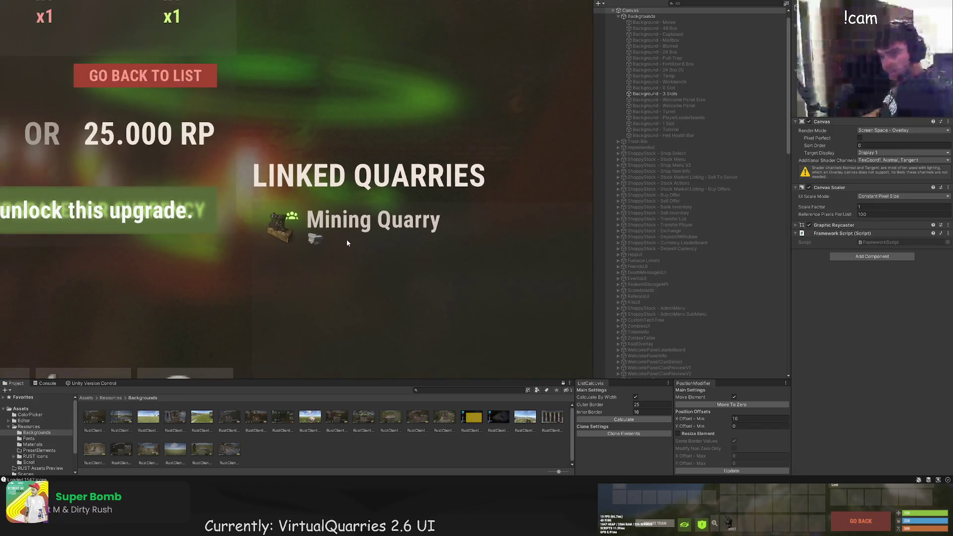
pyautogui.click(352, 246)
pyautogui.scroll(3, 342, 238)
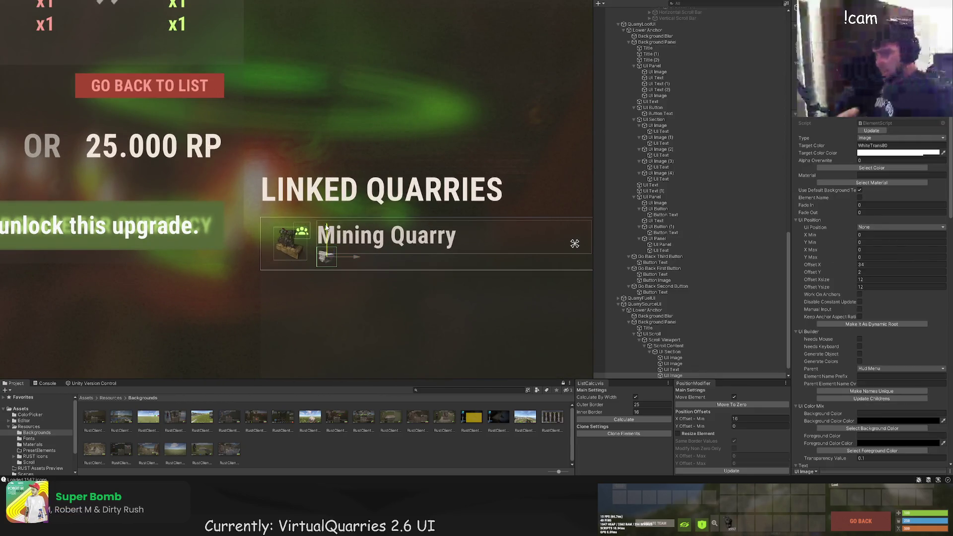
pyautogui.scroll(-3, 326, 230)
pyautogui.scroll(4, 332, 260)
pyautogui.hotkey('ctrl', 'd')
pyautogui.moveTo(332, 260); pyautogui.dragTo(371, 260)
pyautogui.scroll(-3, 852, 304)
pyautogui.scroll(-5, 851, 304)
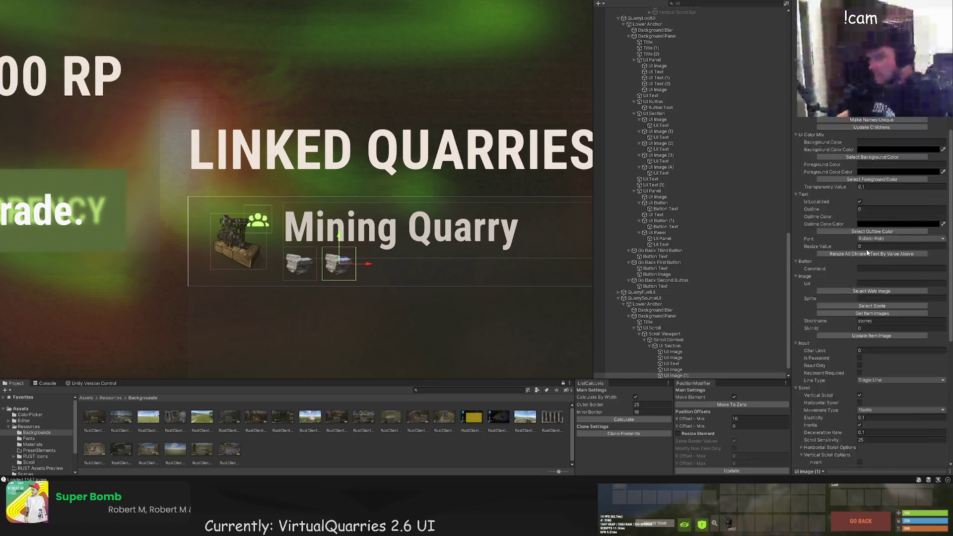
pyautogui.scroll(1, 868, 253)
pyautogui.scroll(-1, 726, 297)
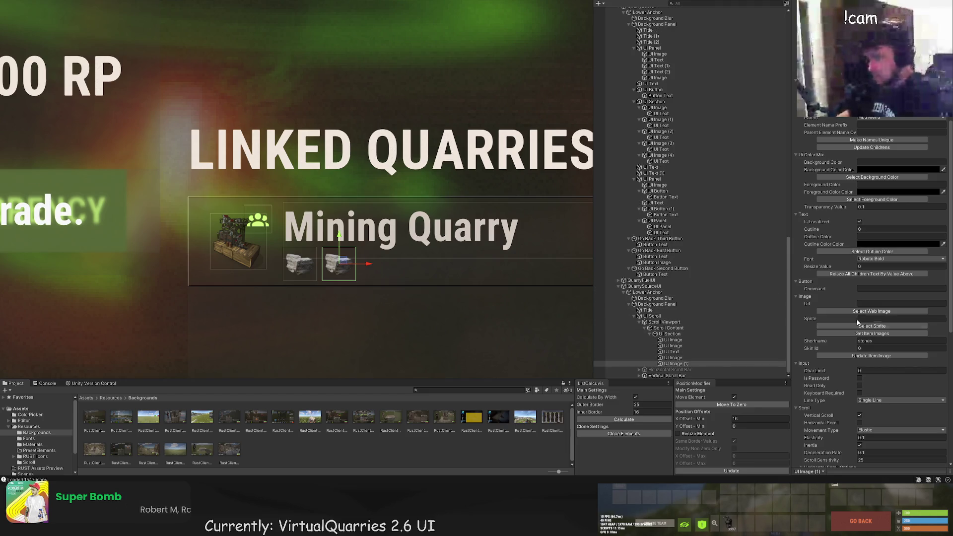
pyautogui.scroll(1, 849, 325)
pyautogui.click(846, 362)
pyautogui.write('ulfur.or')
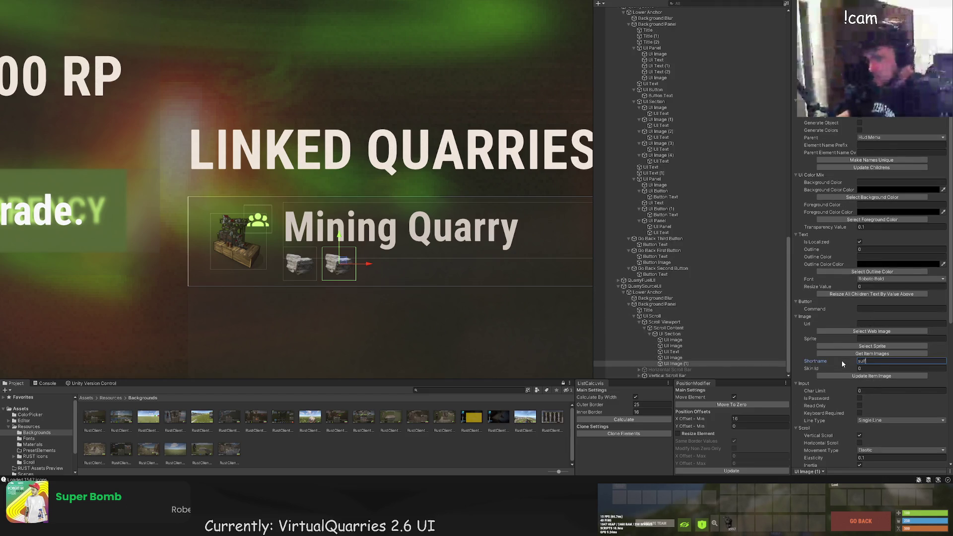
pyautogui.write('e')
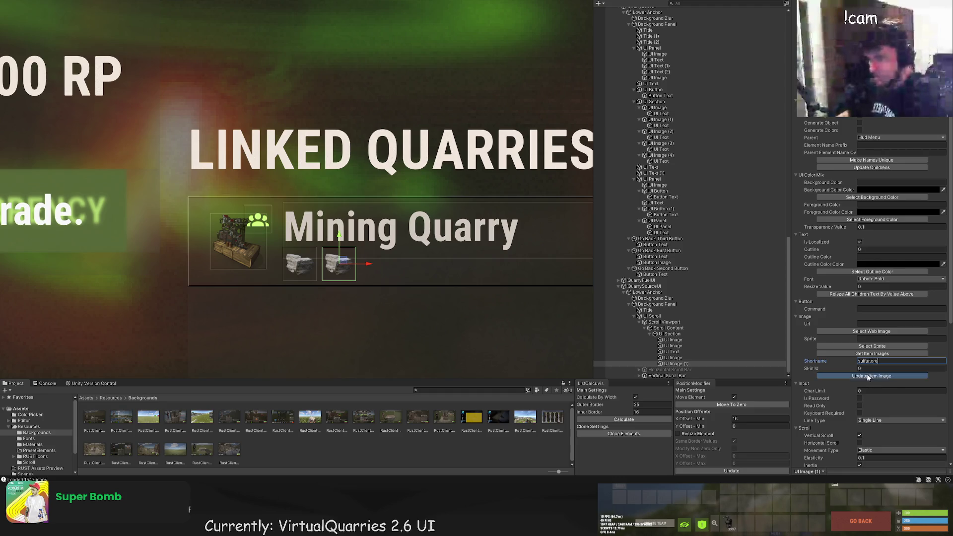
pyautogui.click(873, 376)
pyautogui.scroll(2, 389, 282)
pyautogui.click(308, 243)
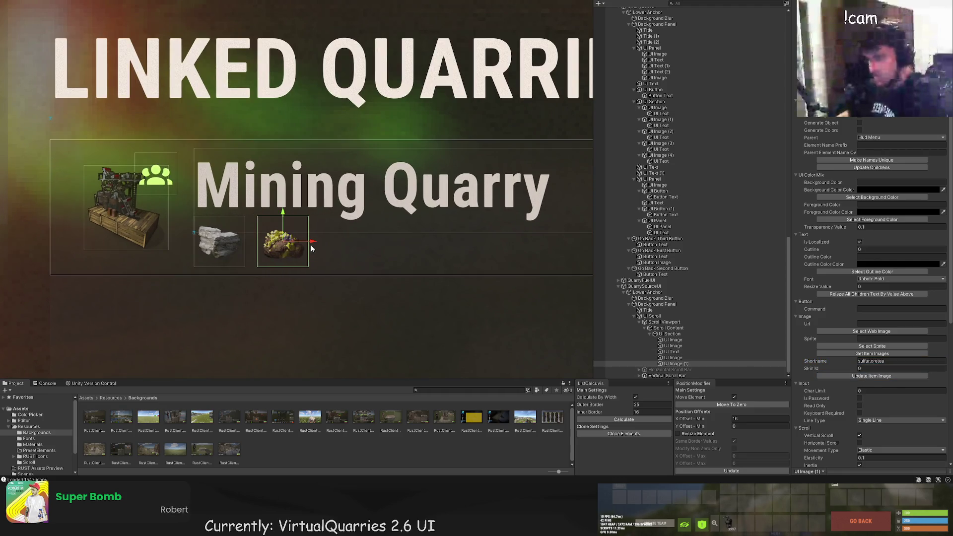
# Duplicate the sulfur ore icon into a third slot and switch it to metal ore
pyautogui.hotkey('ctrl', 'd')
pyautogui.moveTo(304, 242); pyautogui.dragTo(363, 242)
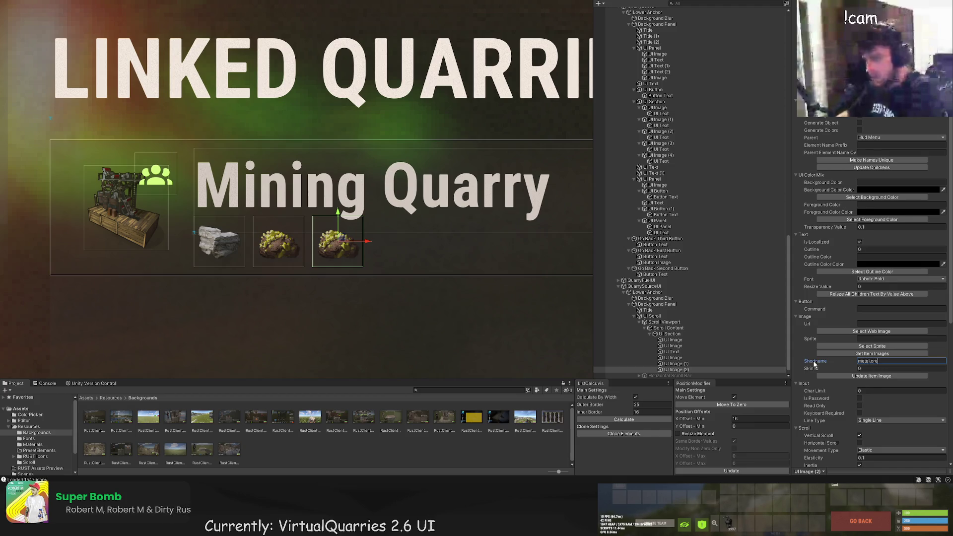
pyautogui.click(847, 376)
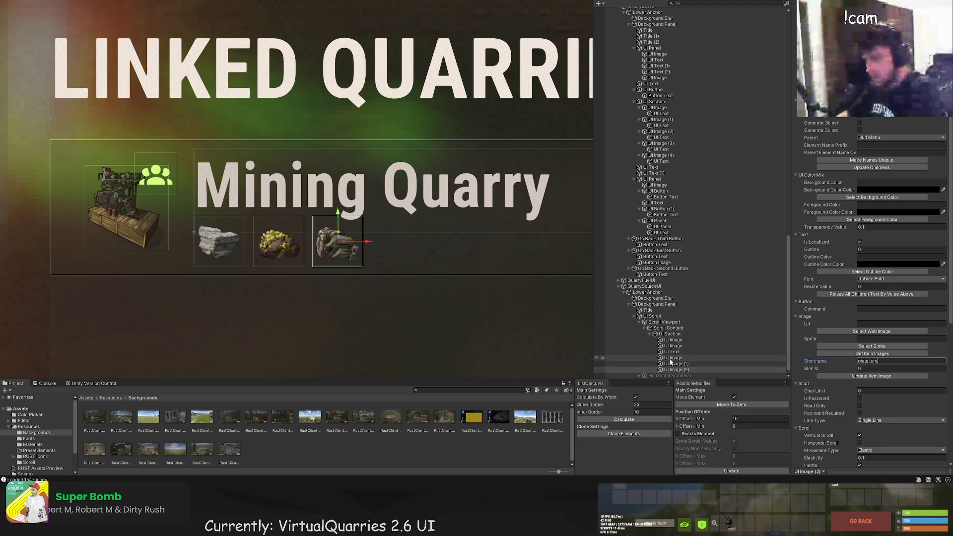
pyautogui.click(477, 285)
pyautogui.scroll(-10, 477, 285)
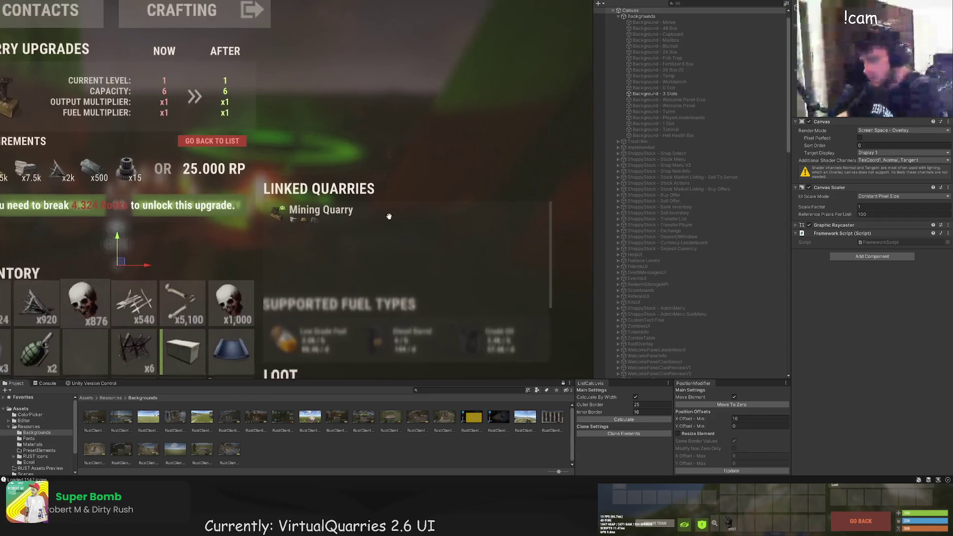
# Select the row's UI Section under Scroll Content and create a child UI Button with Ctrl+Shift+B
pyautogui.scroll(-2, 396, 219)
pyautogui.click(375, 212)
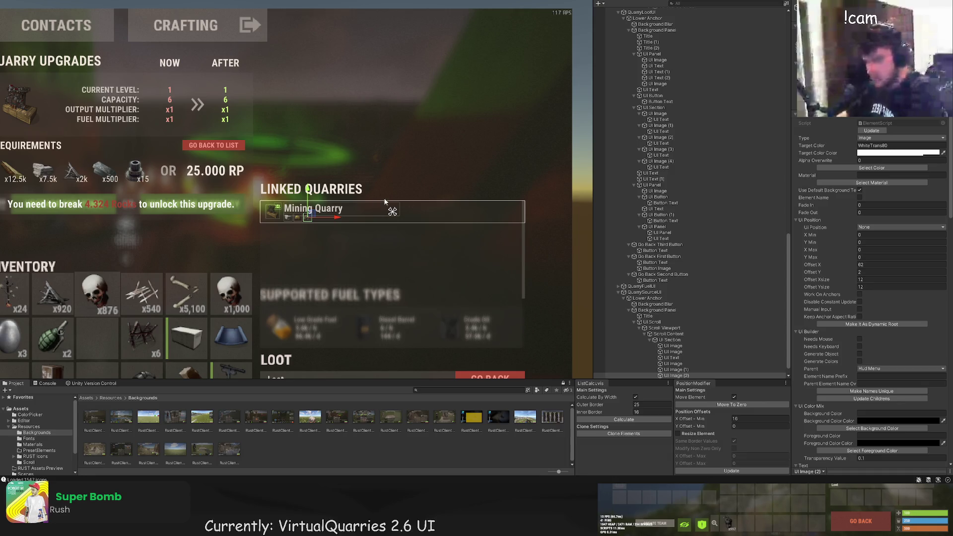
pyautogui.click(681, 341)
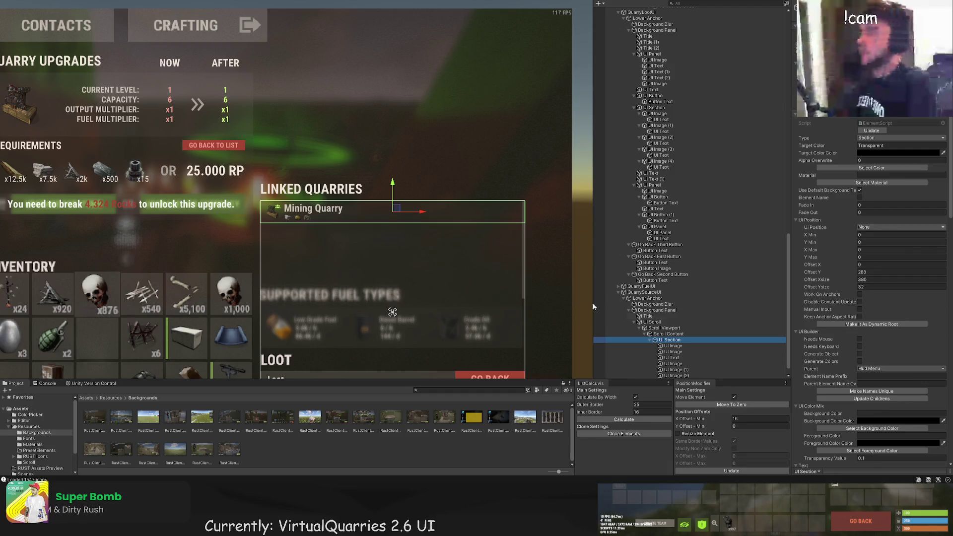
pyautogui.click(668, 334)
pyautogui.click(675, 341)
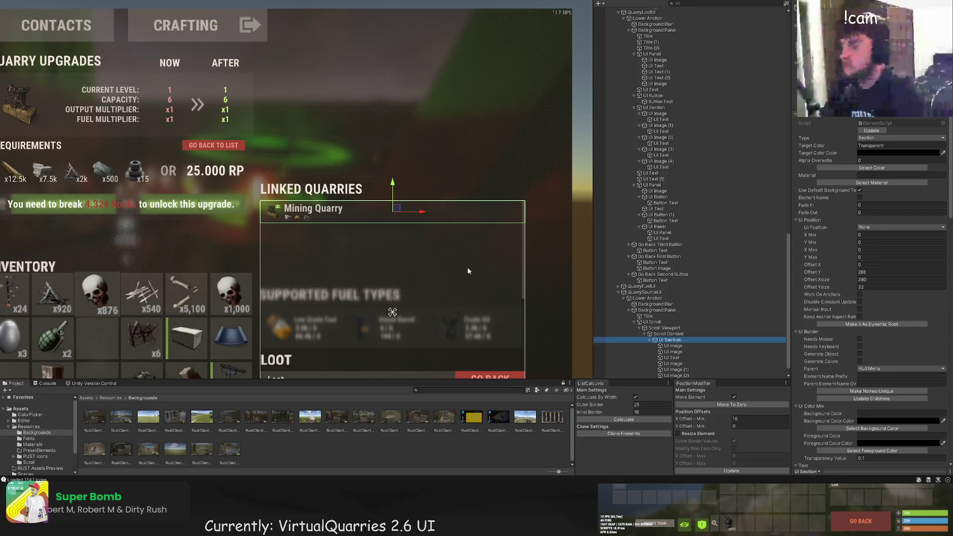
pyautogui.click(675, 335)
pyautogui.click(675, 339)
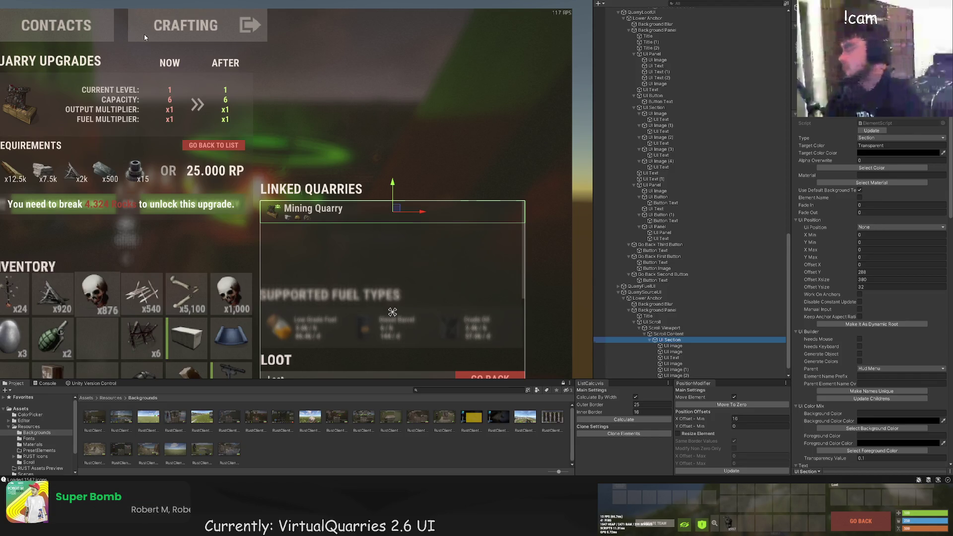
pyautogui.hotkey('ctrl', 'shift', 'b')
# Move the new button to the row's right end and resize it shorter and narrower
pyautogui.moveTo(313, 217); pyautogui.dragTo(518, 219)
pyautogui.press('f')
pyautogui.moveTo(340, 192)
pyautogui.mouseDown()
pyautogui.moveTo(379, 192)
pyautogui.moveTo(397, 204)
pyautogui.moveTo(388, 205)
pyautogui.mouseUp()
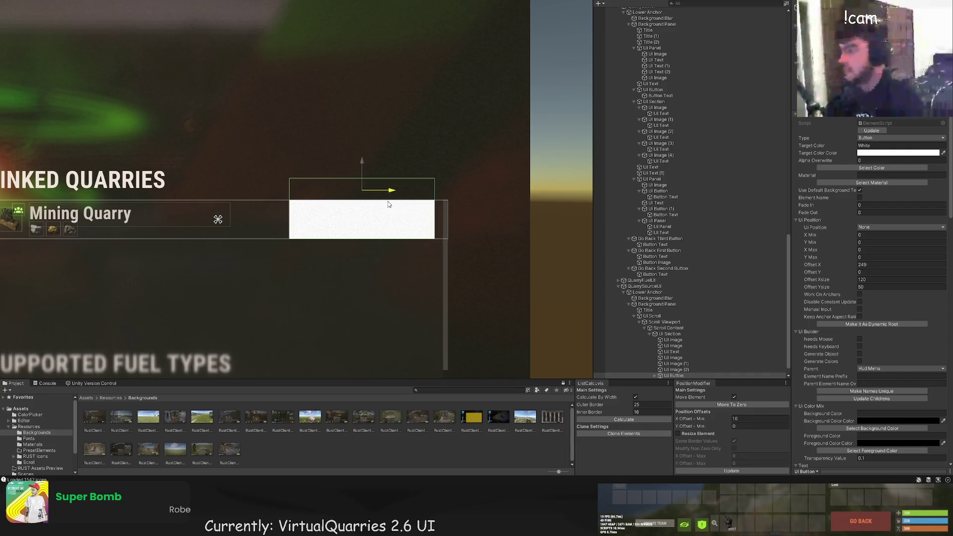
pyautogui.scroll(2, 389, 199)
pyautogui.press('t')
pyautogui.moveTo(398, 172); pyautogui.dragTo(393, 213)
pyautogui.moveTo(423, 253); pyautogui.dragTo(425, 243)
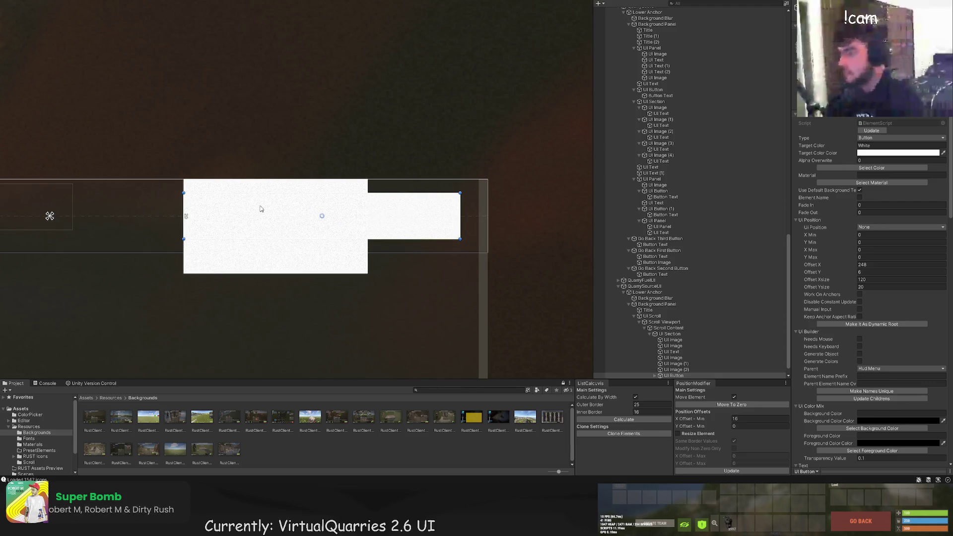
pyautogui.moveTo(184, 215)
pyautogui.mouseDown()
pyautogui.moveTo(353, 216)
pyautogui.moveTo(298, 217)
pyautogui.mouseUp()
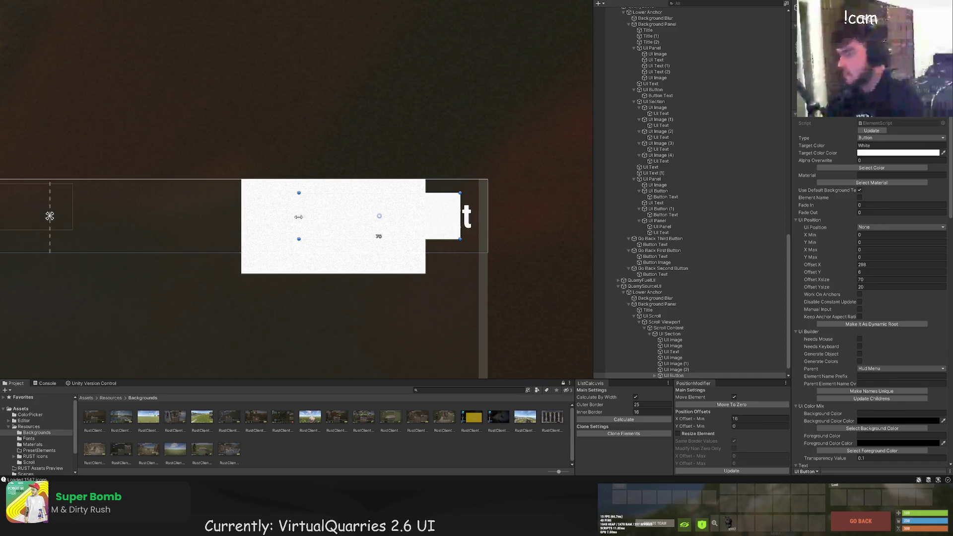
# Give the button a GreenBg background and a GreenText 'UPGRADE' label with a smaller font
pyautogui.click(671, 363)
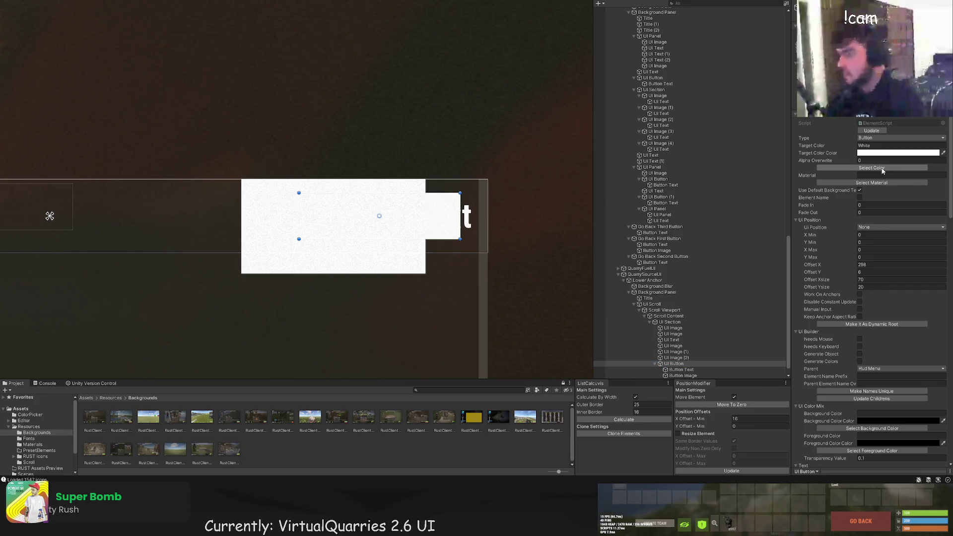
pyautogui.click(871, 168)
pyautogui.click(124, 122)
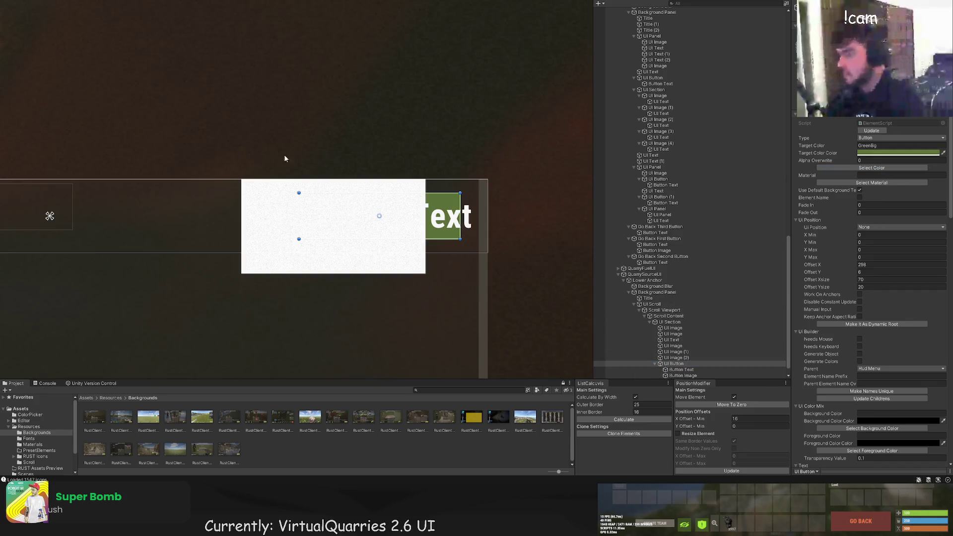
pyautogui.click(676, 371)
pyautogui.click(872, 167)
pyautogui.click(173, 122)
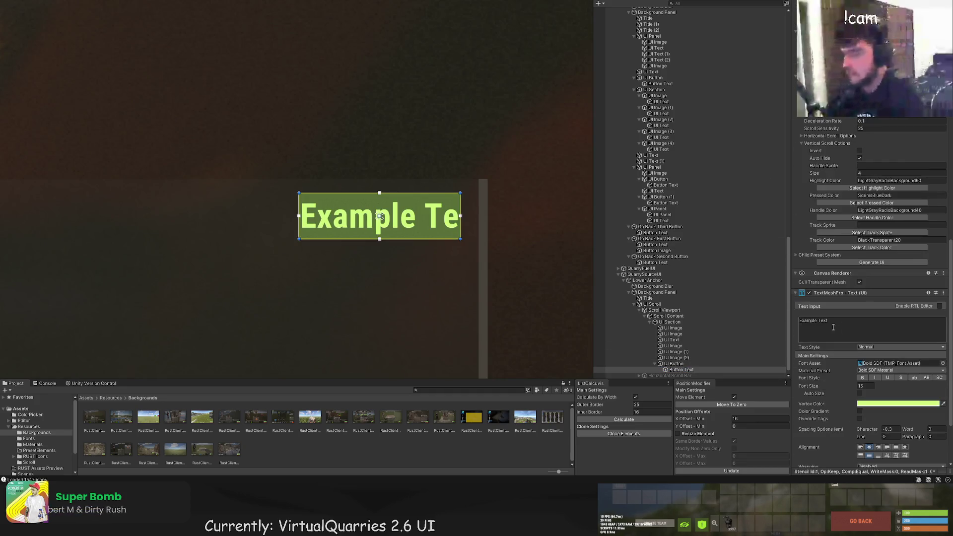
pyautogui.write('UPGRADE')
pyautogui.click(863, 386)
pyautogui.press('Return')
pyautogui.click(373, 333)
pyautogui.press('f')
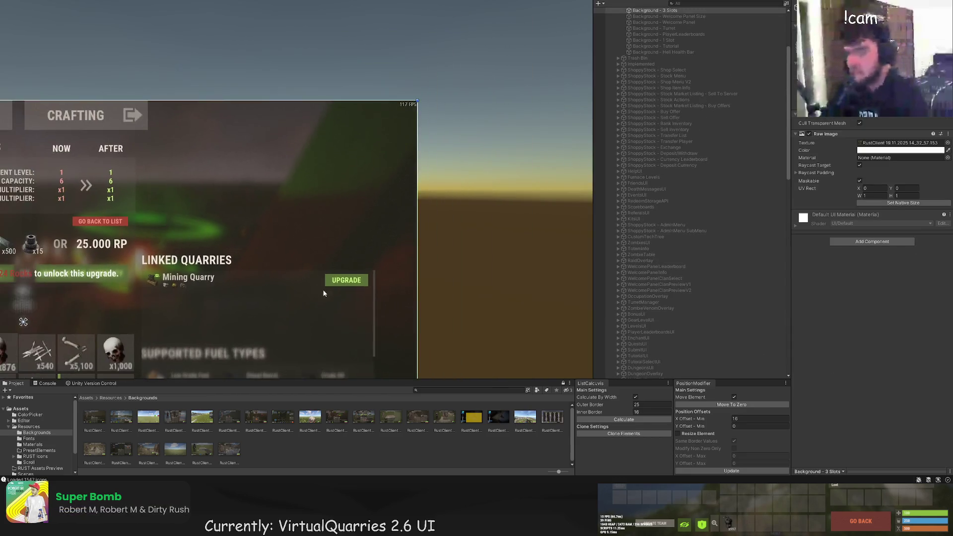
# Add a UI Text to the row section and size it to about 194 by 32
pyautogui.click(480, 180)
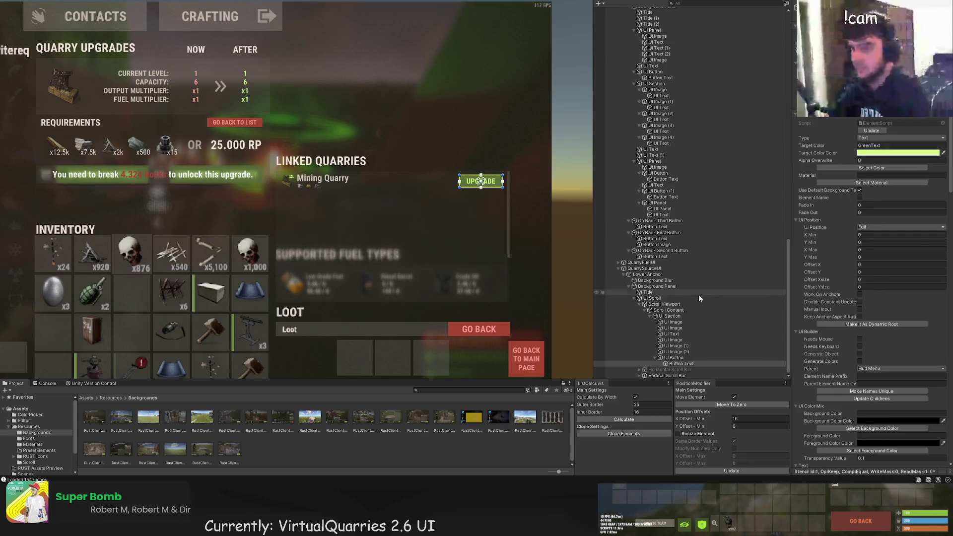
pyautogui.click(670, 317)
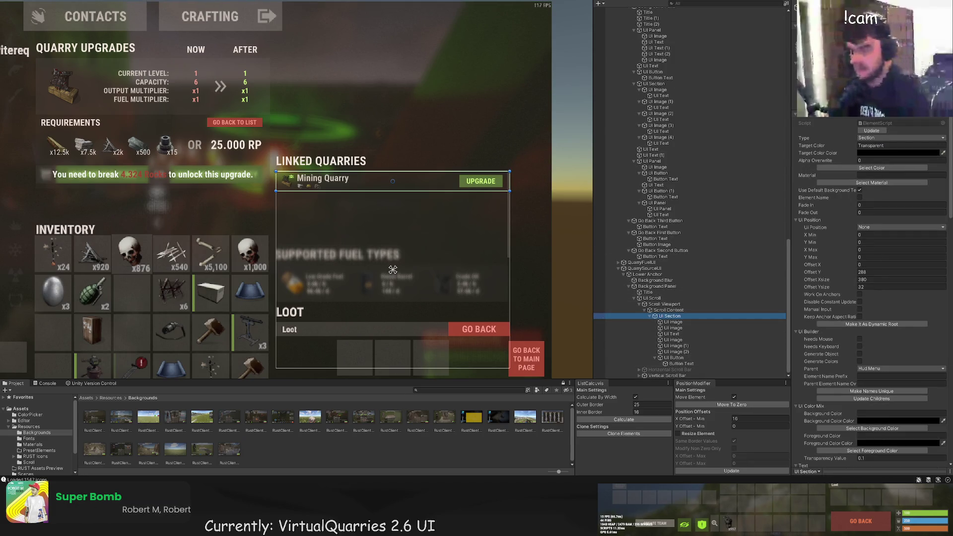
pyautogui.press('f')
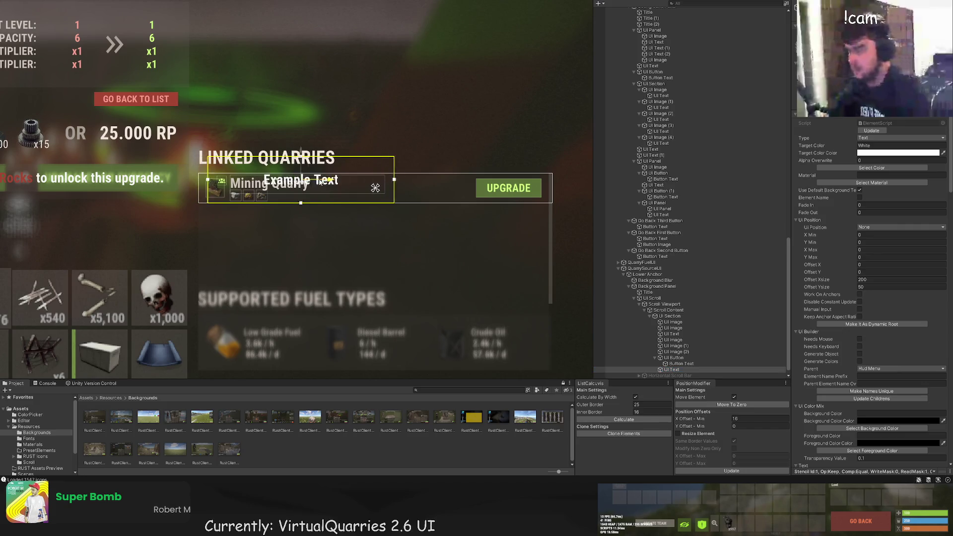
pyautogui.moveTo(375, 187); pyautogui.dragTo(382, 188)
pyautogui.scroll(2, 470, 176)
pyautogui.moveTo(457, 166); pyautogui.dragTo(469, 177)
# Right-align the placeholder text and change it to 'LEVEL 23'
pyautogui.scroll(1, 472, 175)
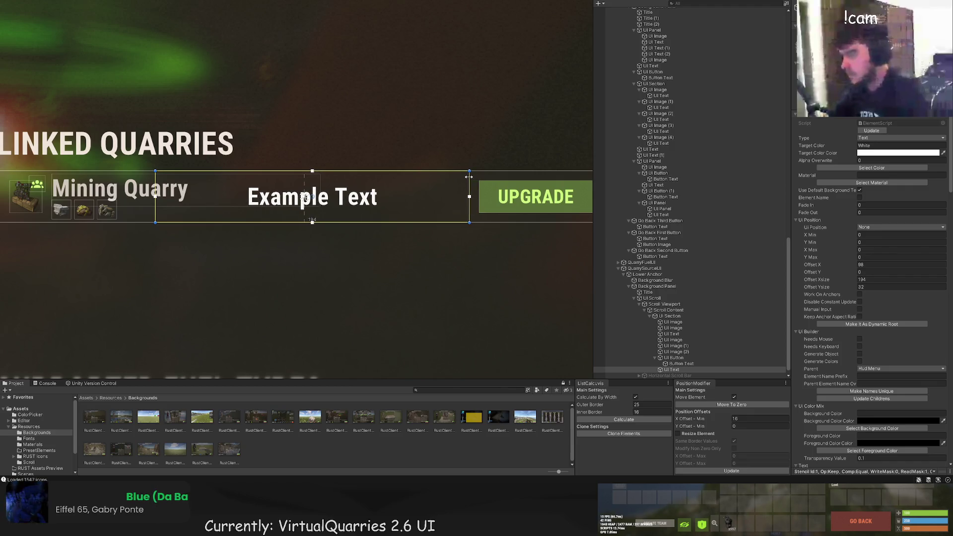
pyautogui.scroll(-10, 877, 324)
pyautogui.scroll(-3, 886, 386)
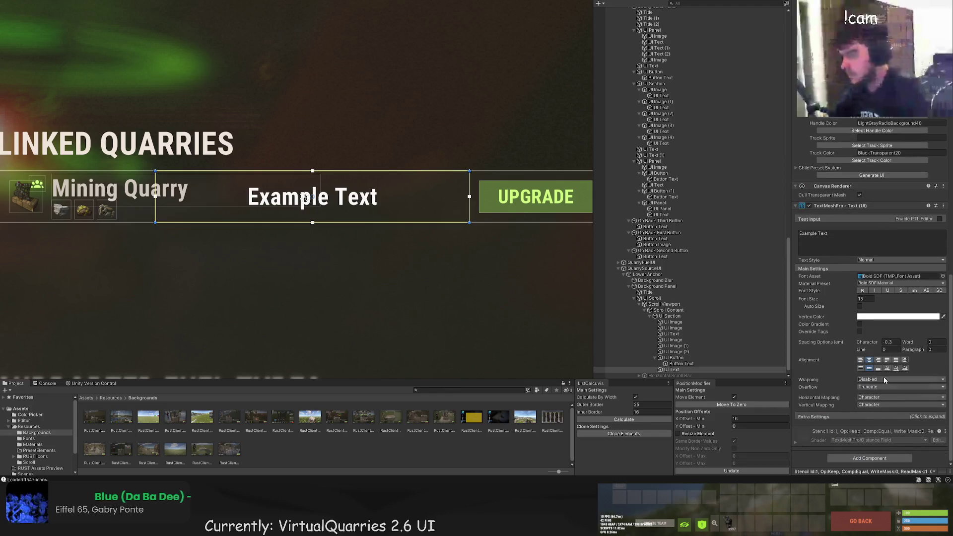
pyautogui.click(878, 361)
pyautogui.click(839, 239)
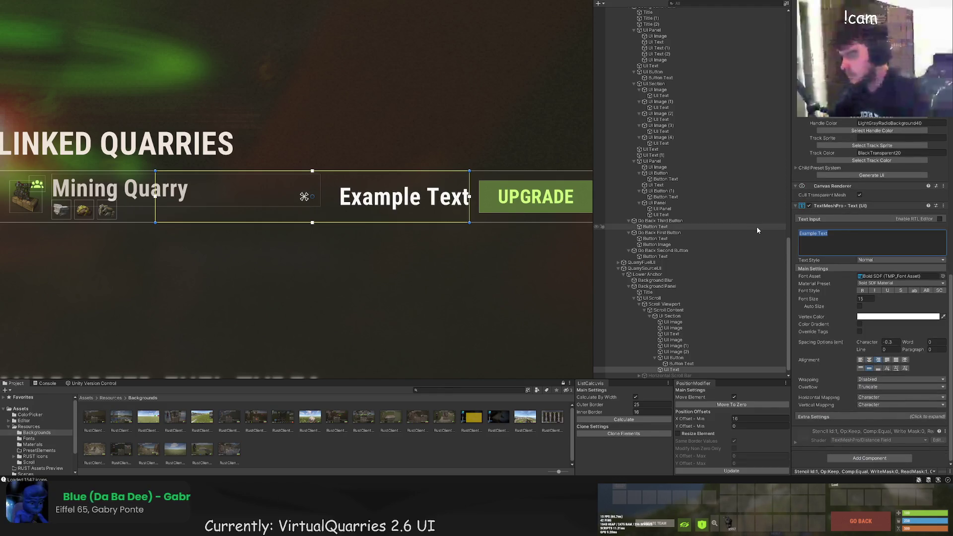
pyautogui.write('LEVEL 23')
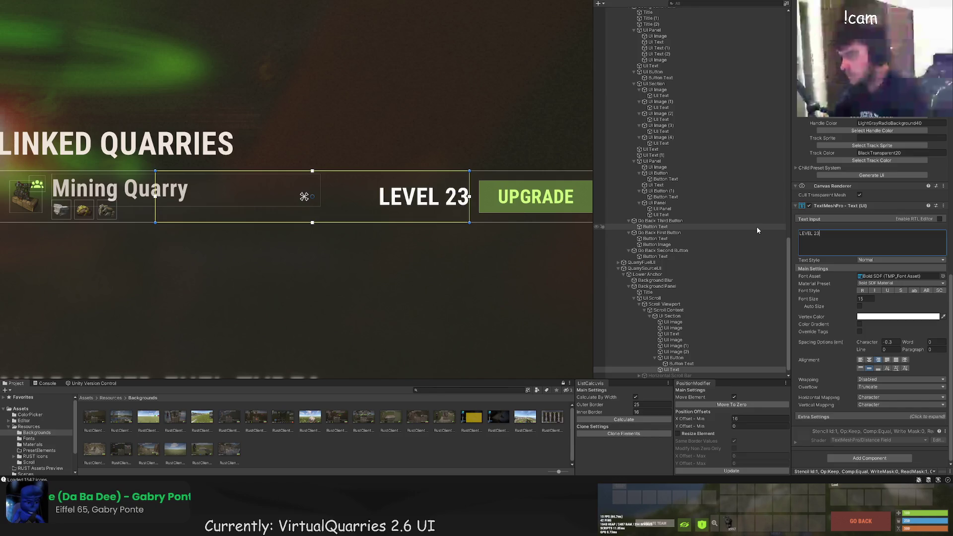
# Set the LEVEL 23 text colour to LTD80 grey
pyautogui.scroll(10, 880, 152)
pyautogui.scroll(10, 882, 152)
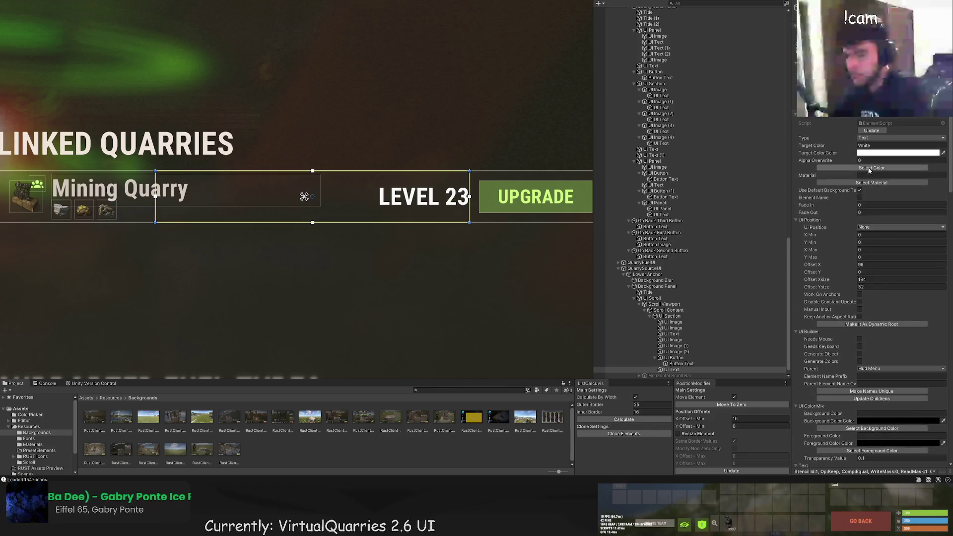
pyautogui.click(872, 168)
pyautogui.click(267, 228)
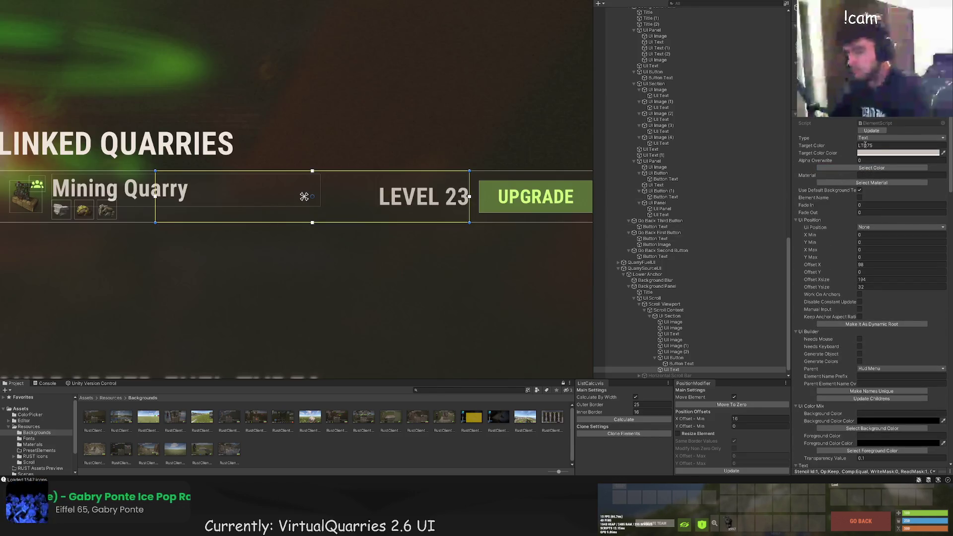
pyautogui.click(872, 167)
pyautogui.click(311, 229)
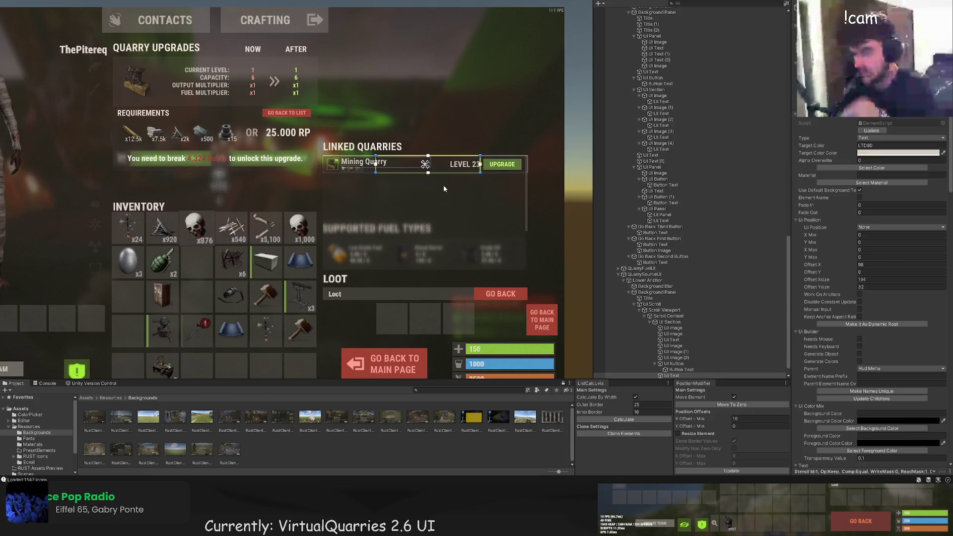
# Narrow the LEVEL 23 box from the left, then duplicate the row's UI Section with Ctrl+D
pyautogui.moveTo(346, 152); pyautogui.dragTo(423, 150)
pyautogui.scroll(-1, 732, 291)
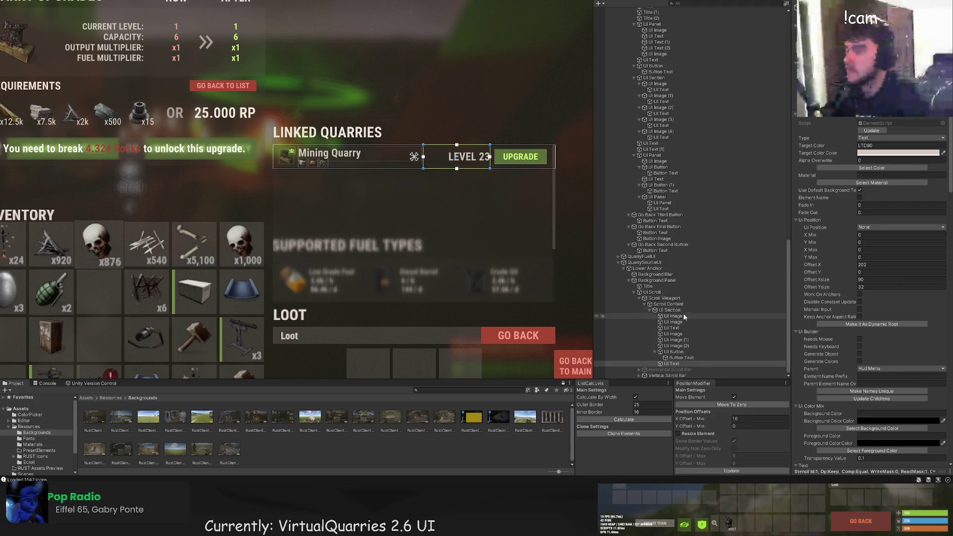
pyautogui.click(665, 310)
pyautogui.scroll(5, 437, 193)
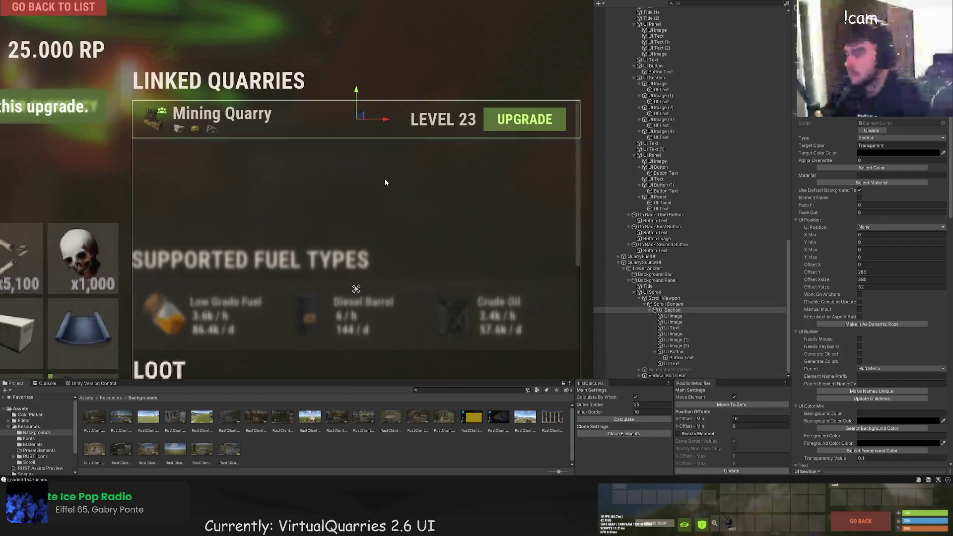
pyautogui.hotkey('ctrl', 'd')
# In the duplicated row, set the first icon image's target colour to Transparent
pyautogui.moveTo(352, 123); pyautogui.dragTo(351, 127)
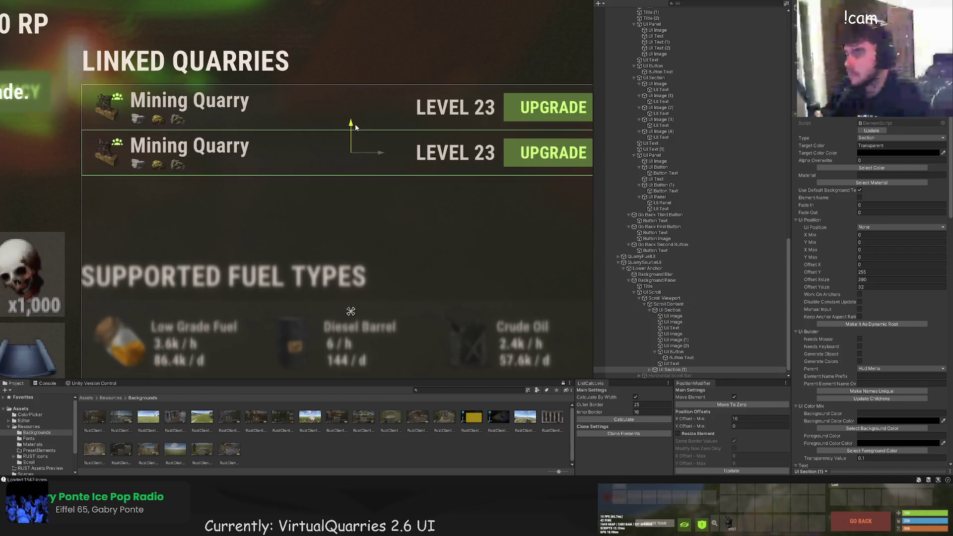
pyautogui.scroll(-1, 652, 366)
pyautogui.click(652, 364)
pyautogui.scroll(-3, 652, 367)
pyautogui.click(673, 328)
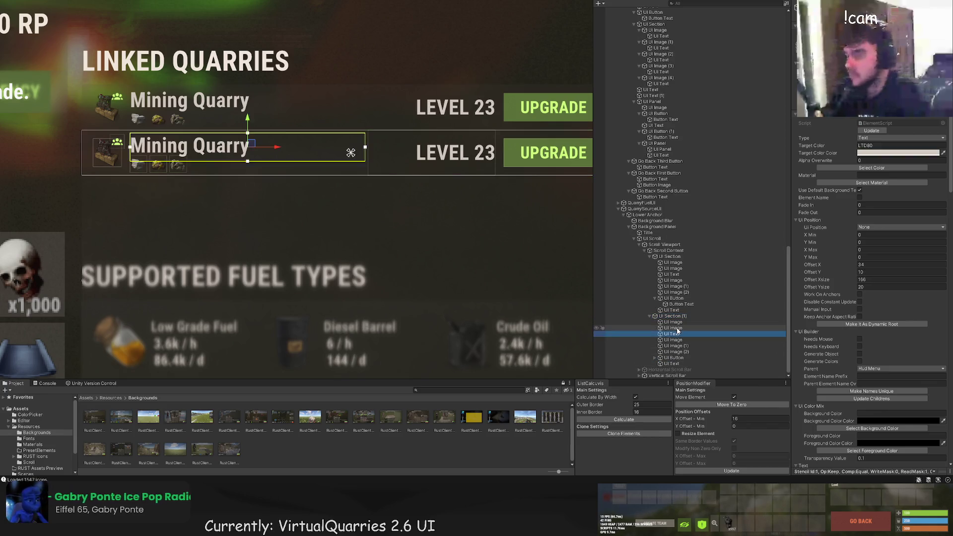
pyautogui.click(883, 167)
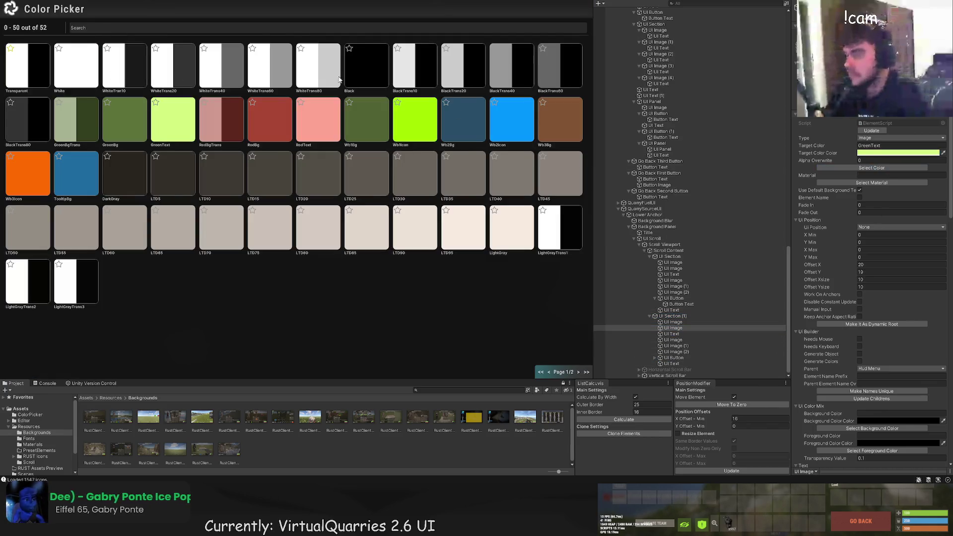
pyautogui.click(17, 78)
# Change the third resource icon's shortname to hq.metal.ore and update its item image
pyautogui.click(681, 346)
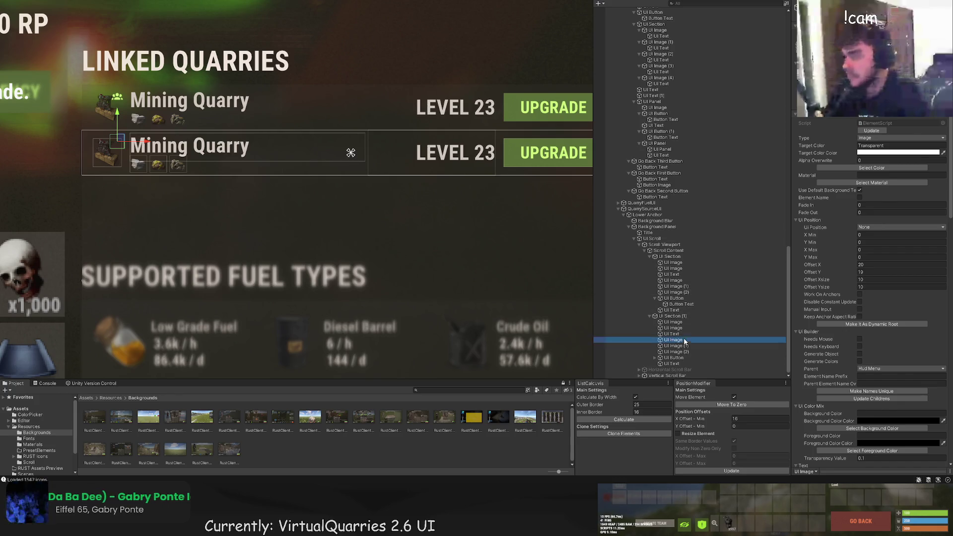
pyautogui.click(682, 351)
pyautogui.scroll(-10, 845, 329)
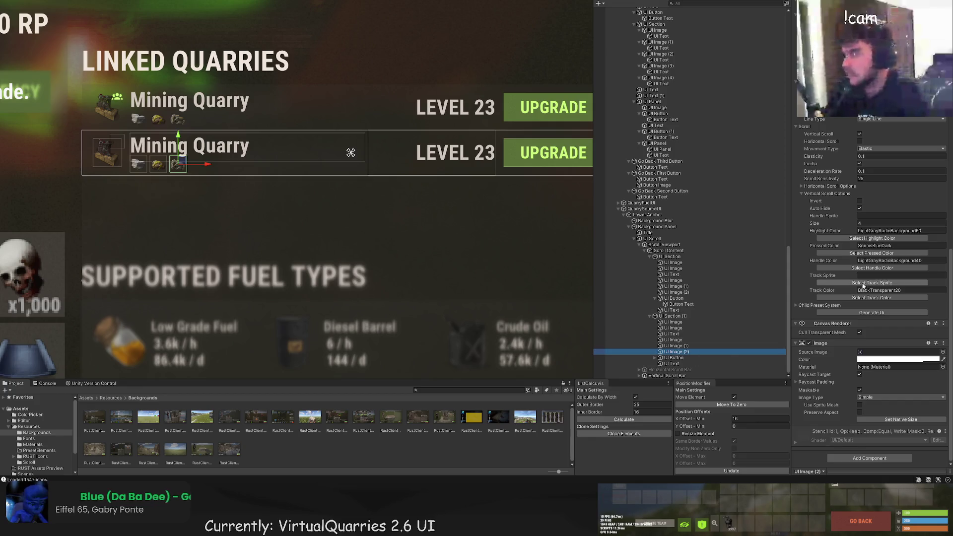
pyautogui.scroll(8, 874, 227)
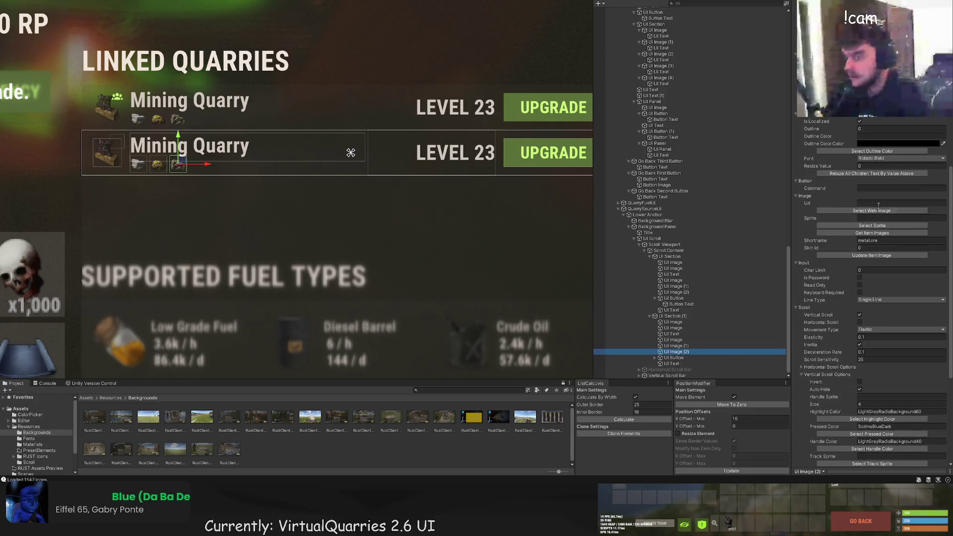
pyautogui.doubleClick(873, 241)
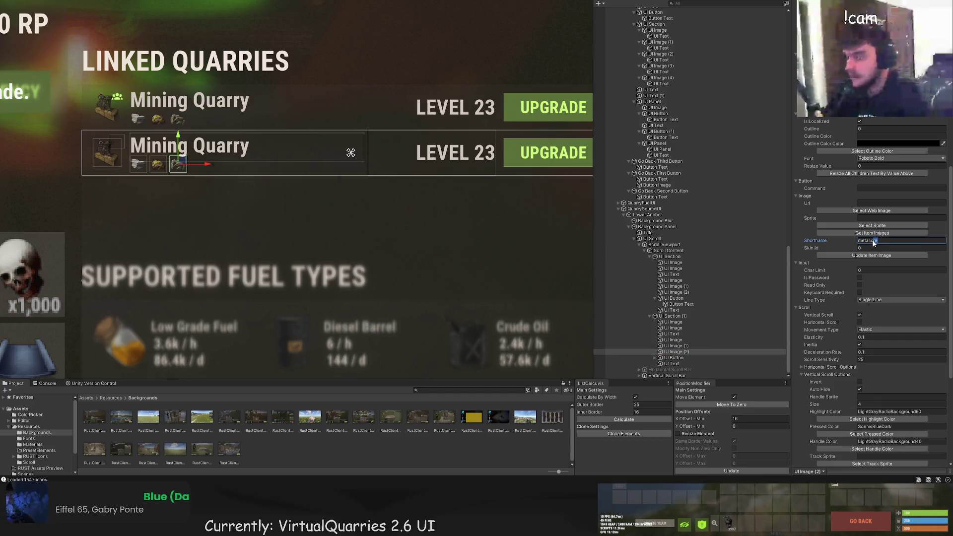
pyautogui.write('hq.metal.ore')
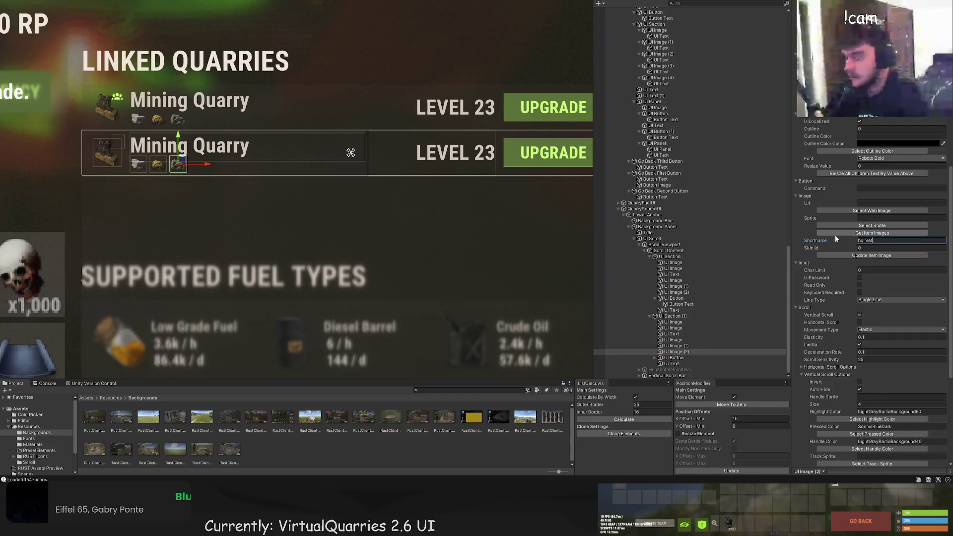
pyautogui.click(844, 255)
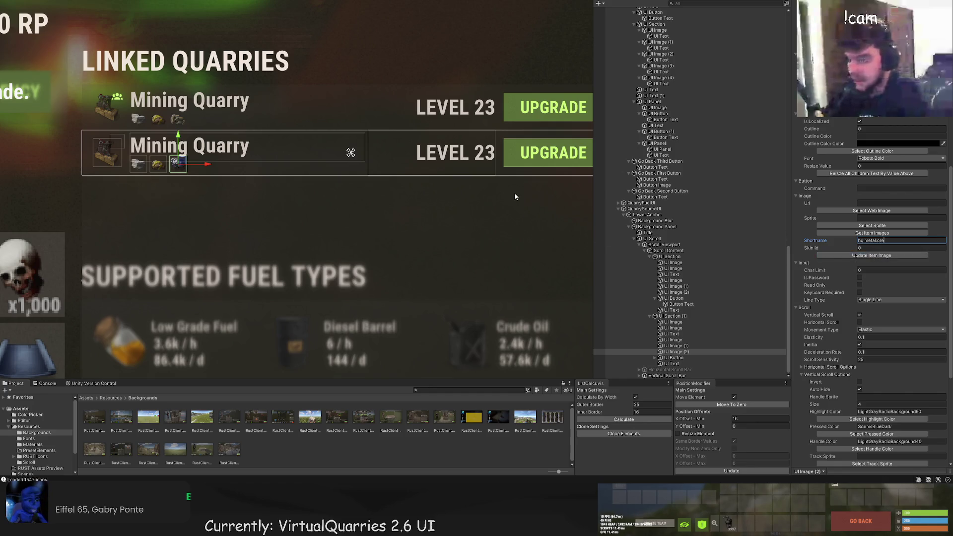
# Move the second row's UI Text above its UI Button and change it to LEVEL 8
pyautogui.click(671, 364)
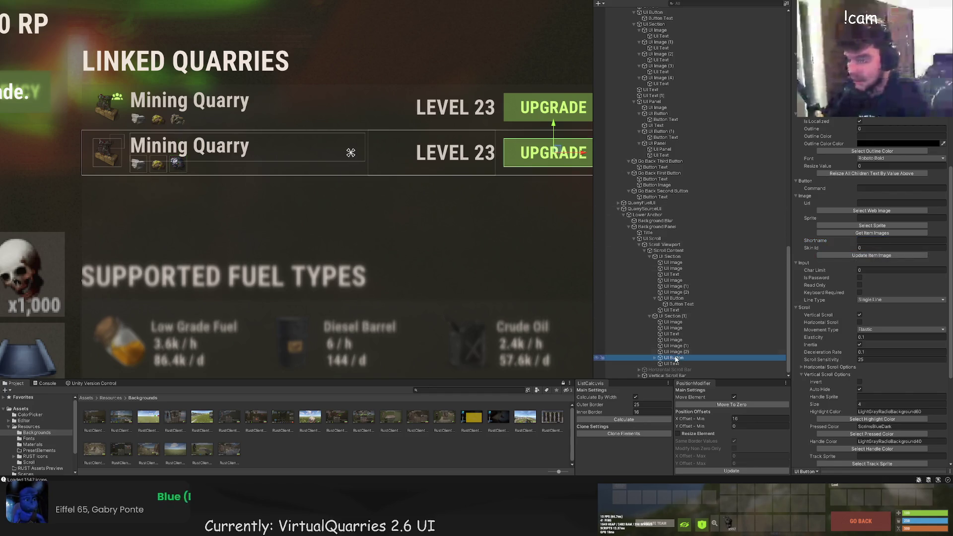
pyautogui.moveTo(670, 364); pyautogui.dragTo(672, 357)
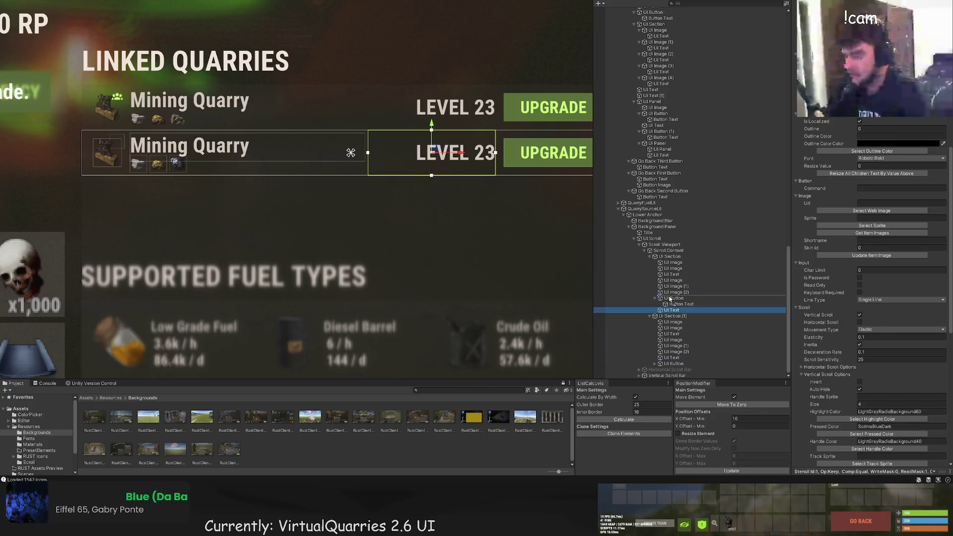
pyautogui.click(671, 358)
pyautogui.scroll(-10, 869, 248)
pyautogui.doubleClick(816, 234)
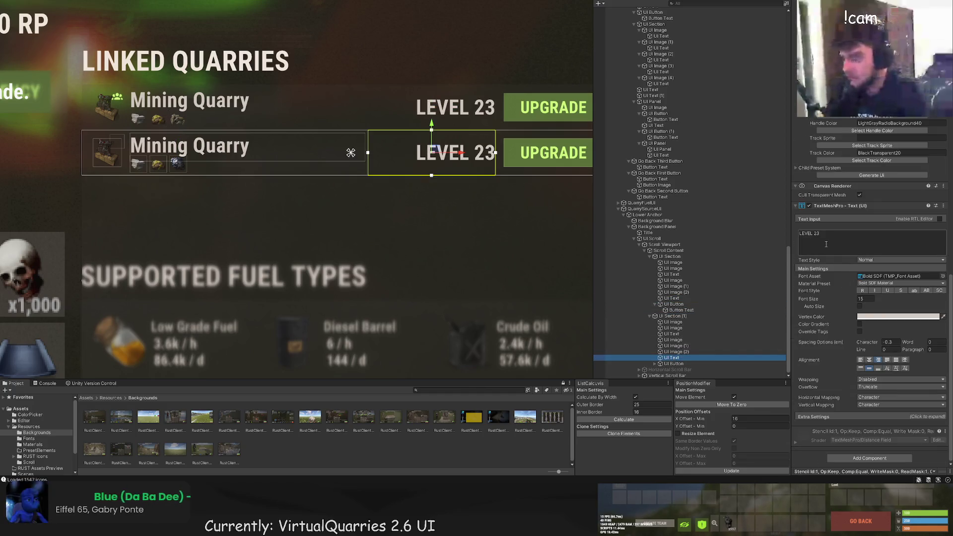
pyautogui.write('8')
pyautogui.scroll(-3, 470, 226)
pyautogui.click(469, 234)
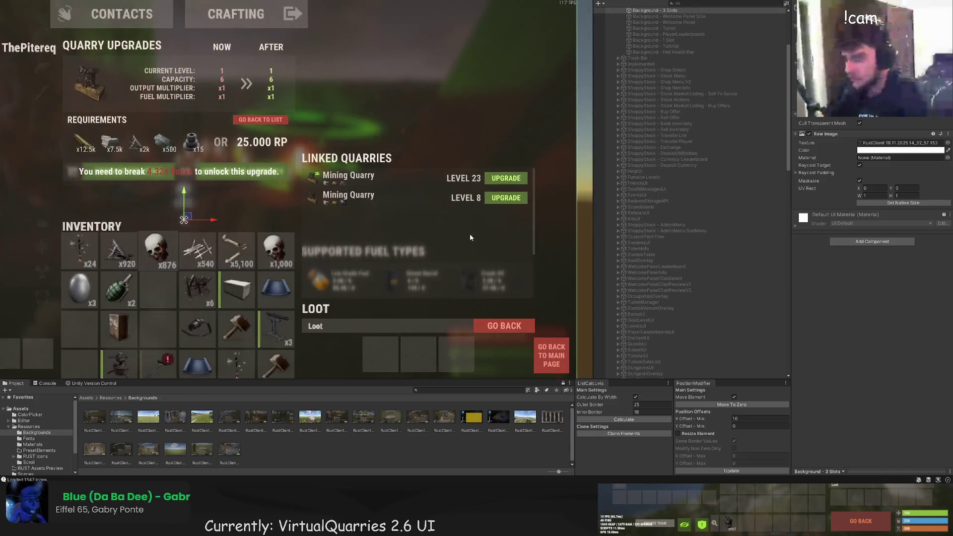
# Hide the requirements panel and the supported fuel types panel (QuarrySourceUI) from the scene
pyautogui.moveTo(423, 177); pyautogui.dragTo(427, 148)
pyautogui.scroll(-10, 684, 236)
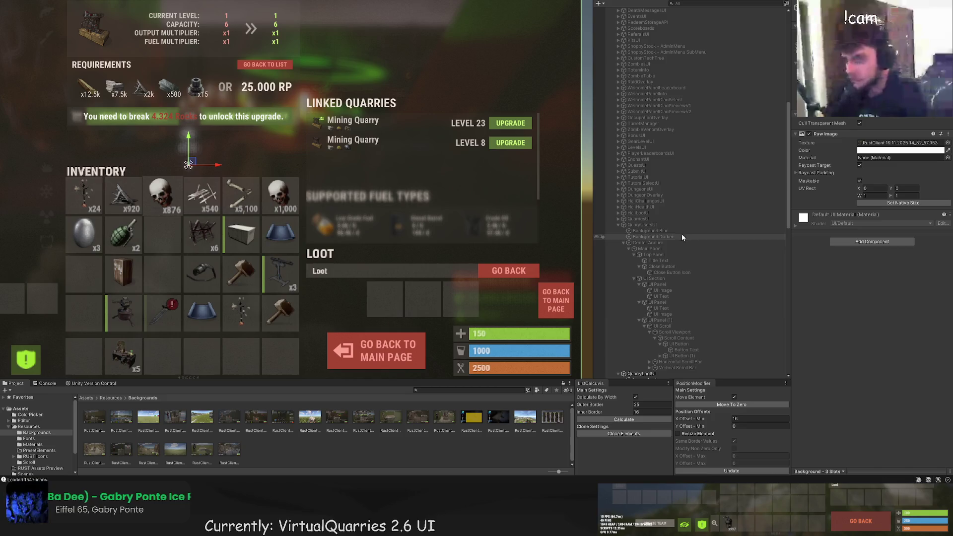
pyautogui.scroll(-10, 645, 199)
pyautogui.click(598, 130)
pyautogui.scroll(-10, 616, 296)
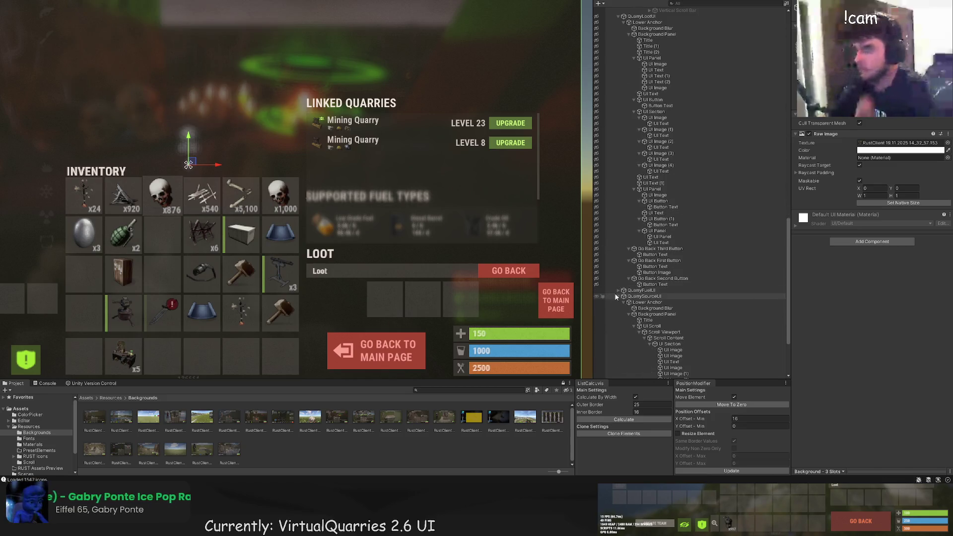
pyautogui.click(596, 296)
pyautogui.scroll(-5, 490, 218)
# Move the second Mining Quarry row, UI Section (1), slightly down to Offset Y 255
pyautogui.moveTo(386, 98); pyautogui.dragTo(418, 109)
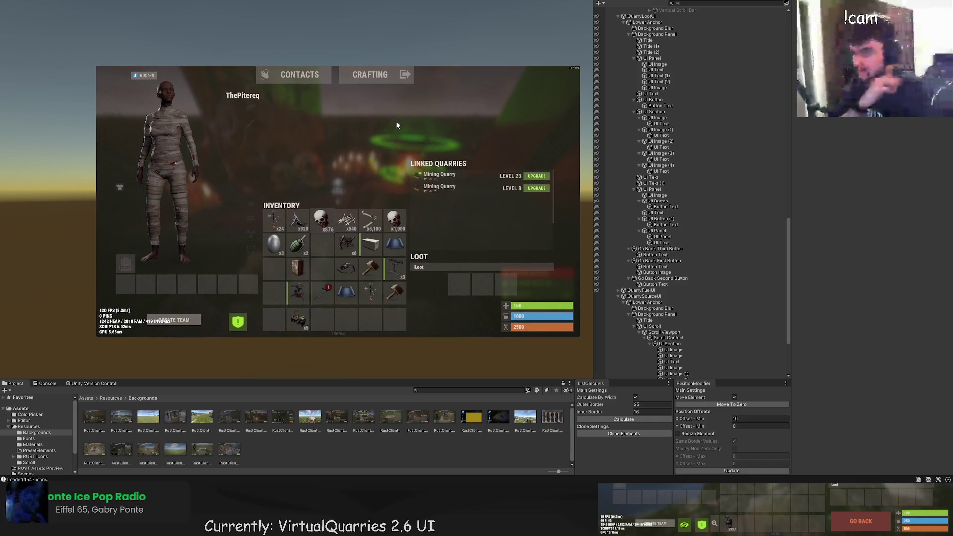
pyautogui.scroll(3, 383, 132)
pyautogui.moveTo(368, 138); pyautogui.dragTo(366, 112)
pyautogui.scroll(-2, 648, 298)
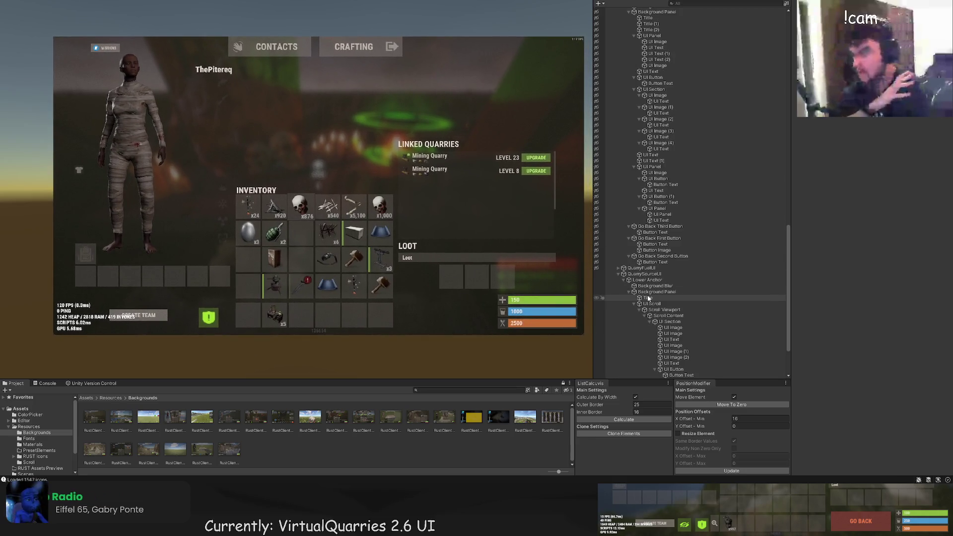
pyautogui.moveTo(428, 240); pyautogui.dragTo(416, 240)
pyautogui.click(416, 241)
pyautogui.scroll(-3, 670, 297)
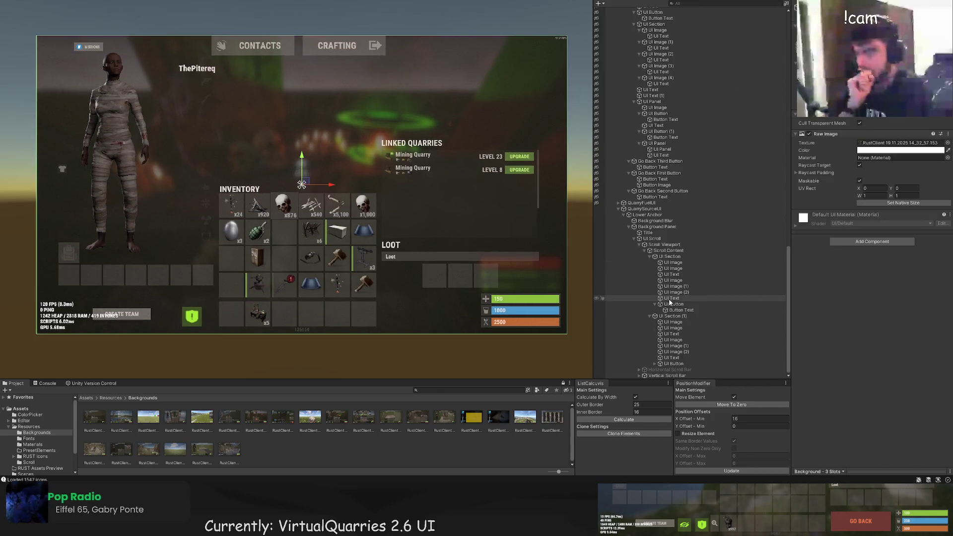
pyautogui.doubleClick(671, 315)
pyautogui.moveTo(445, 162); pyautogui.dragTo(446, 164)
# Select both quarry rows, the linked quarries list content and the background to check the layout
pyautogui.click(442, 78)
pyautogui.scroll(-5, 437, 105)
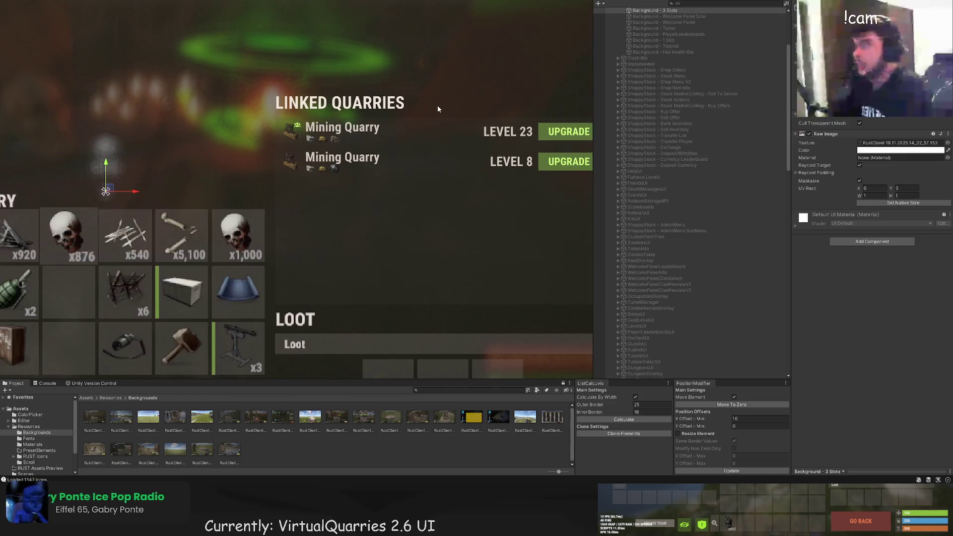
pyautogui.scroll(-2, 441, 115)
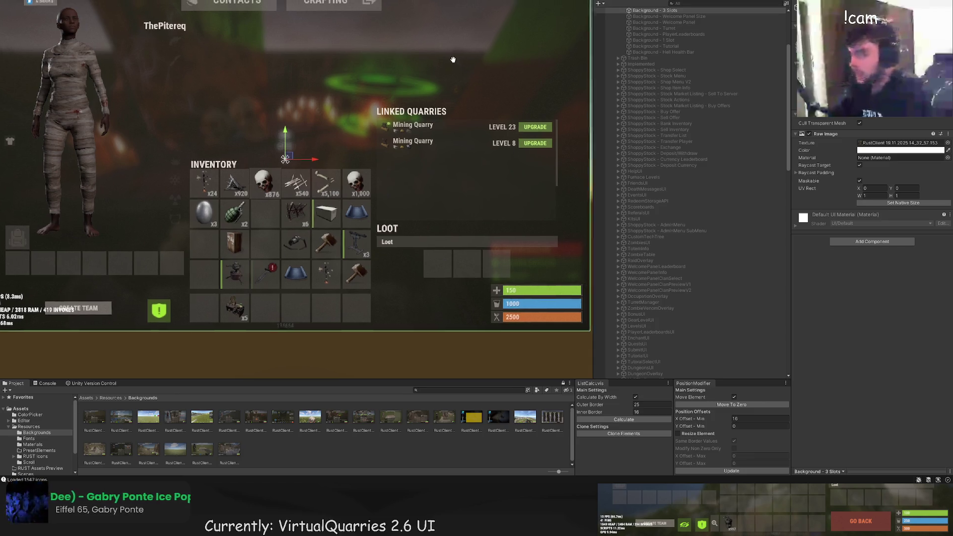
pyautogui.click(496, 159)
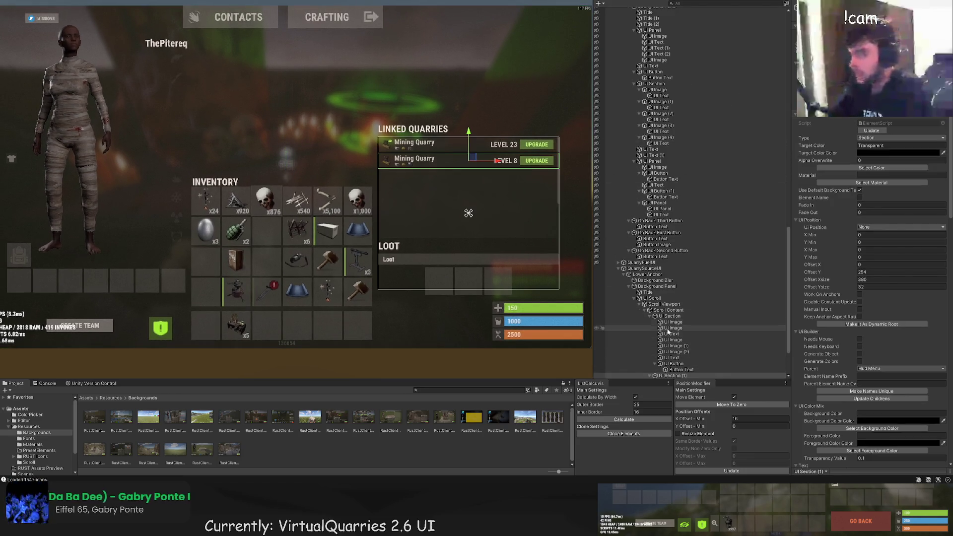
pyautogui.keyDown('ctrl'); pyautogui.click(670, 317); pyautogui.keyUp('ctrl')
pyautogui.scroll(3, 456, 125)
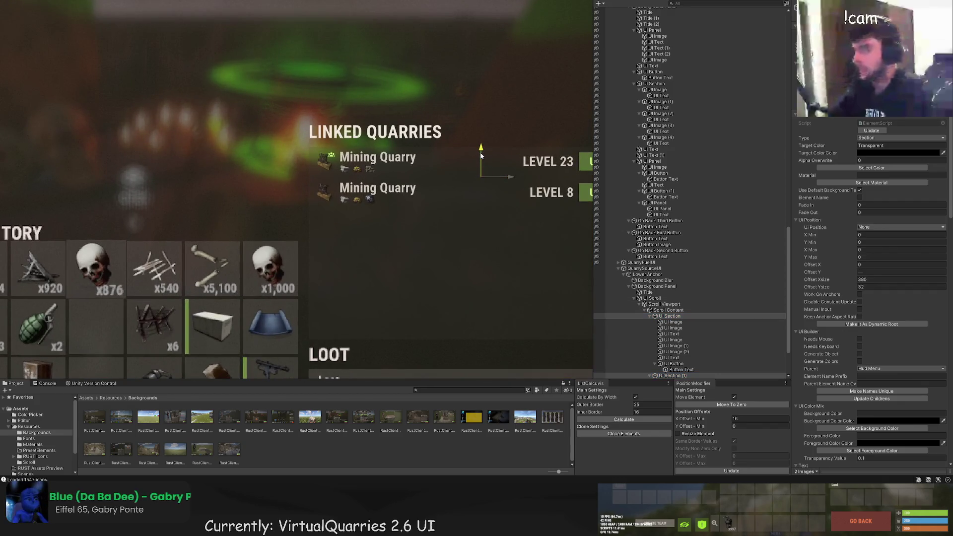
pyautogui.click(488, 133)
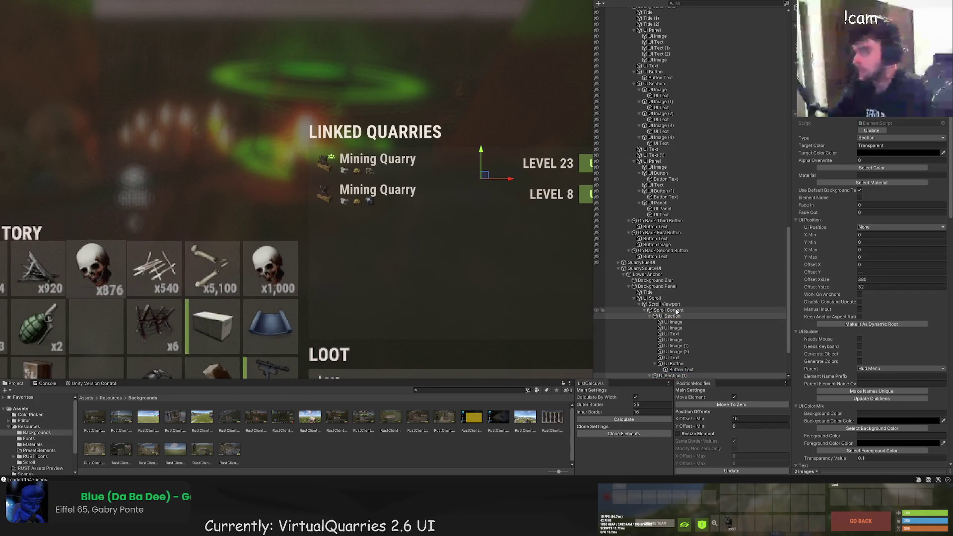
pyautogui.click(496, 124)
pyautogui.scroll(-3, 480, 110)
pyautogui.scroll(-2, 377, 60)
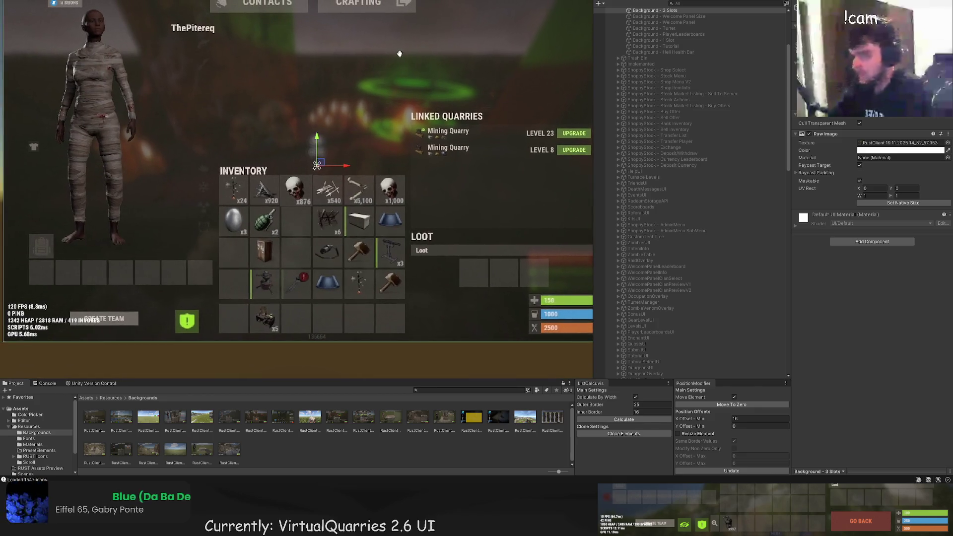
pyautogui.scroll(2, 52, 108)
pyautogui.hscroll(3, 224, 111)
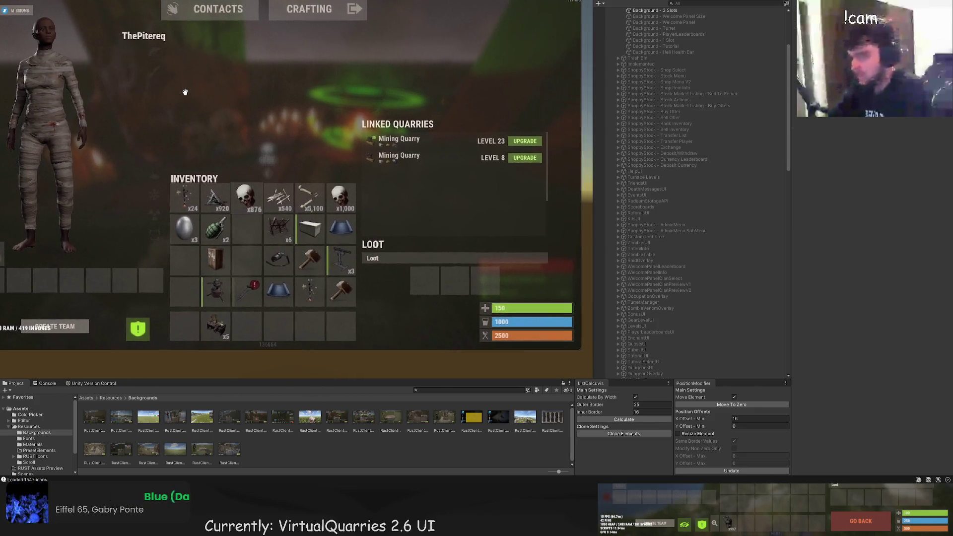
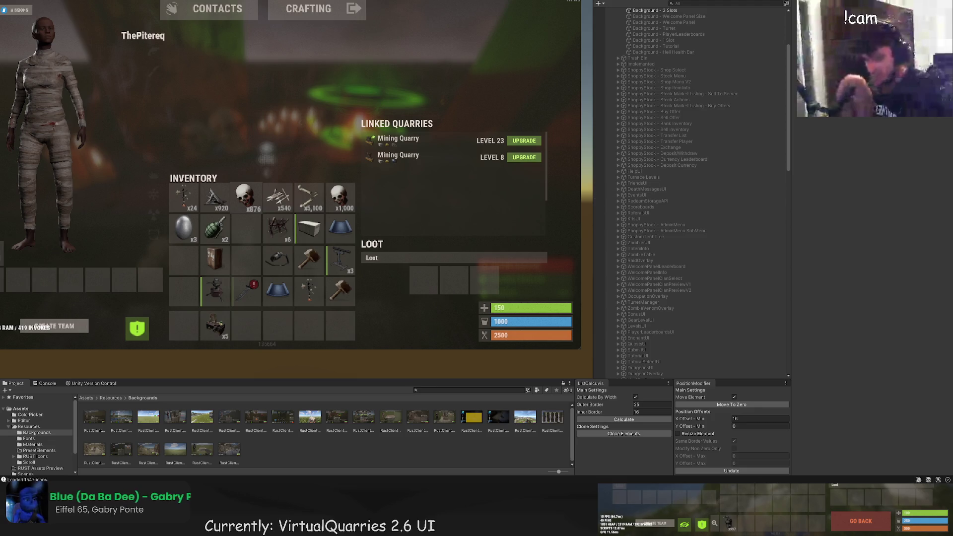
# Select QuaryLootUI and QuarrySourceUI in the Hierarchy and pan the Scene view to inspect them
pyautogui.scroll(-3, 480, 202)
pyautogui.scroll(3, 480, 202)
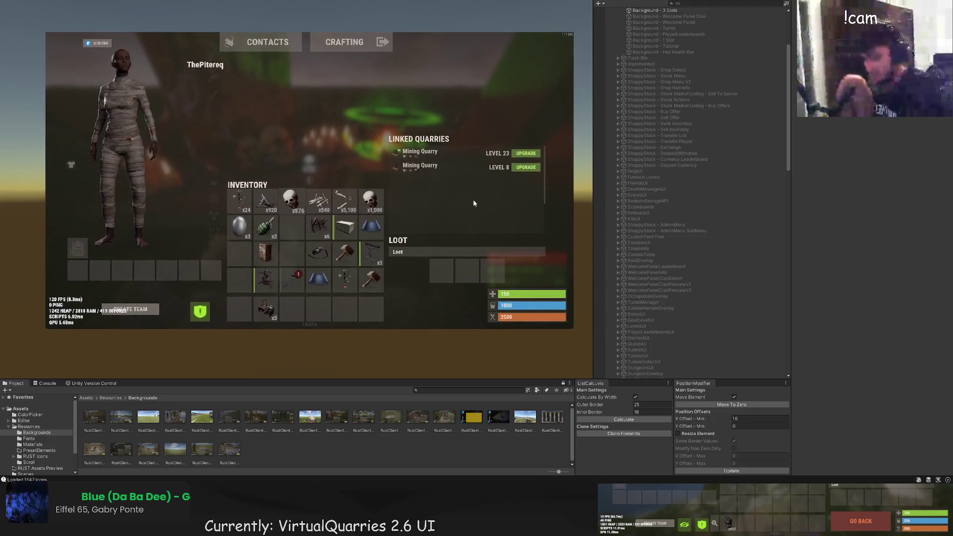
pyautogui.scroll(-1, 423, 233)
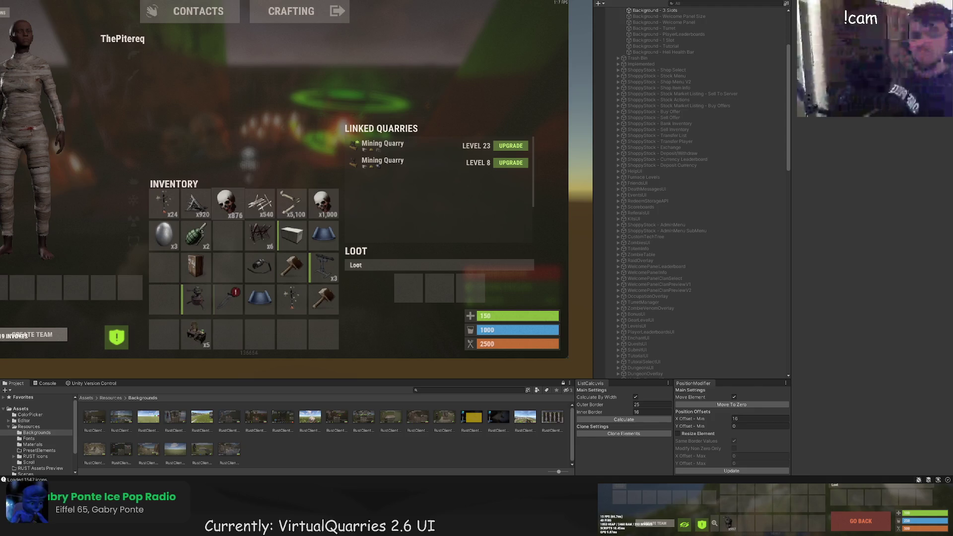
pyautogui.scroll(-10, 690, 303)
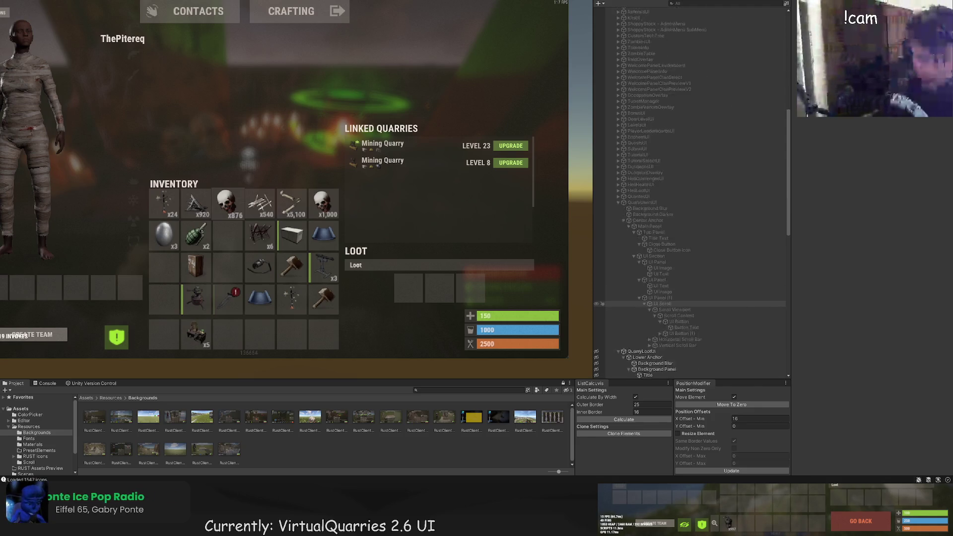
pyautogui.scroll(-5, 660, 248)
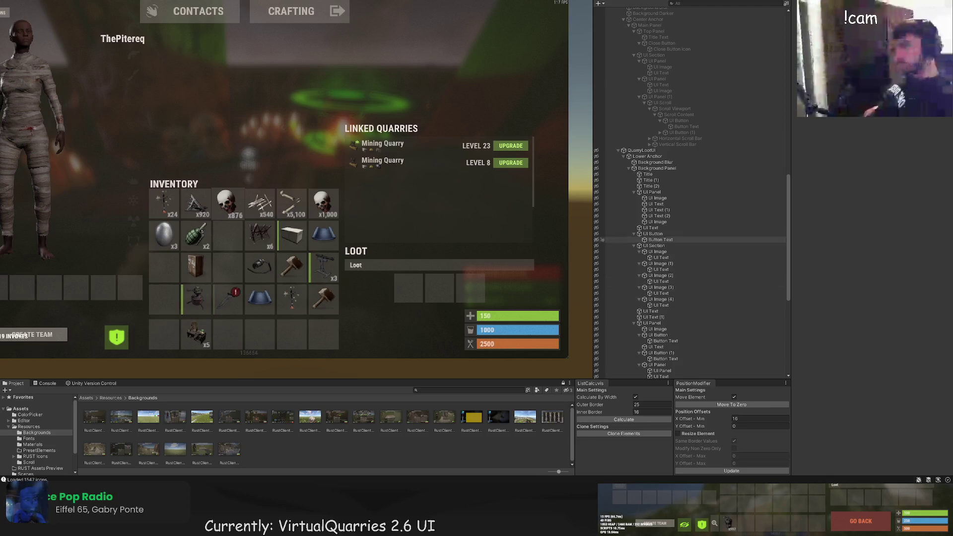
pyautogui.click(659, 228)
pyautogui.scroll(-5, 659, 228)
pyautogui.scroll(-10, 659, 228)
pyautogui.click(649, 209)
pyautogui.moveTo(457, 211); pyautogui.dragTo(425, 199)
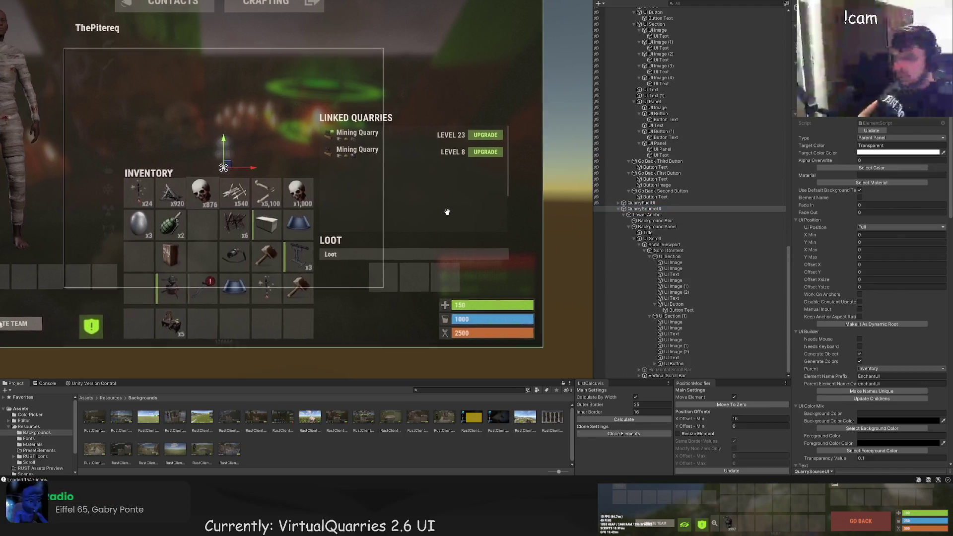
pyautogui.moveTo(445, 229); pyautogui.dragTo(427, 221)
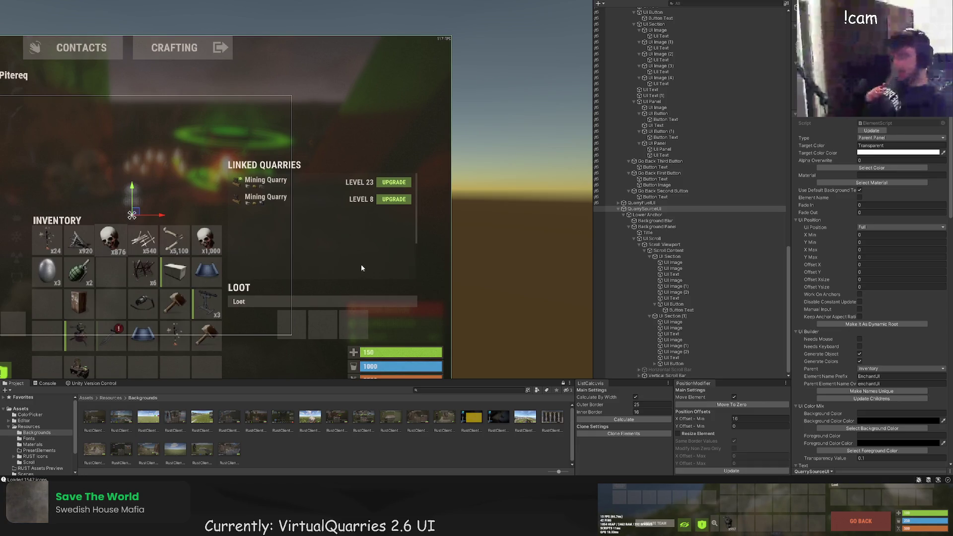
# Collapse the QuaryUsersUI and QuaryLootUI groups, then select QuaryLootUI
pyautogui.moveTo(332, 262)
pyautogui.mouseDown()
pyautogui.moveTo(371, 234)
pyautogui.moveTo(477, 227)
pyautogui.mouseUp()
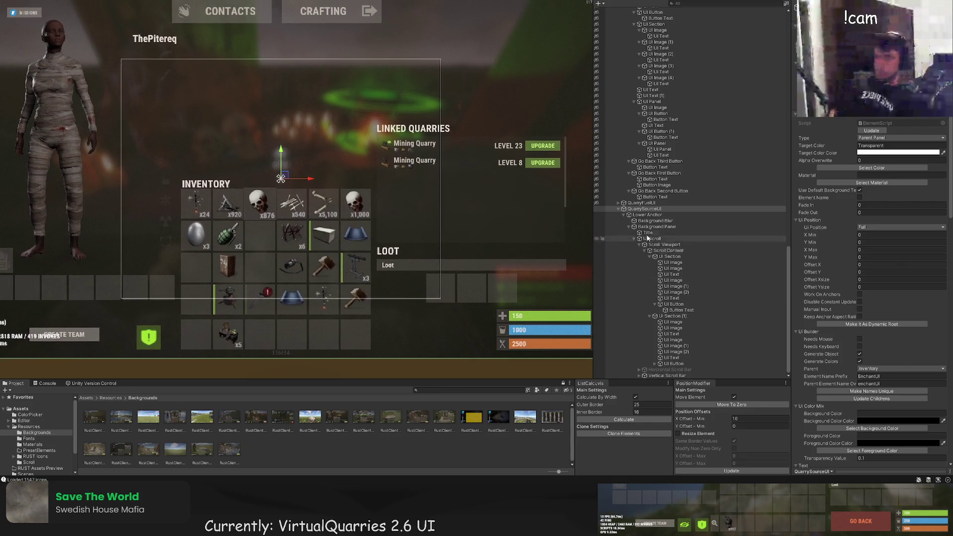
pyautogui.scroll(10, 643, 267)
pyautogui.scroll(8, 643, 267)
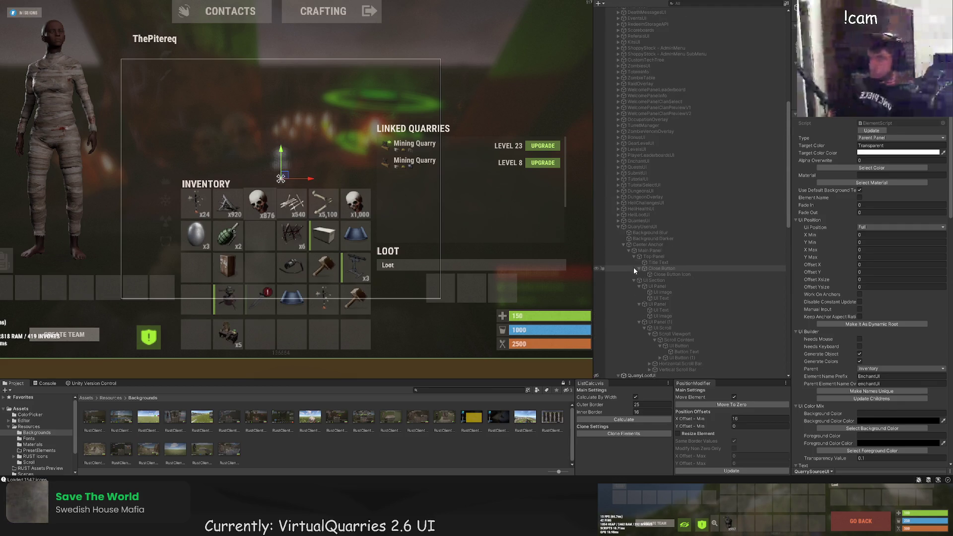
pyautogui.scroll(-3, 648, 253)
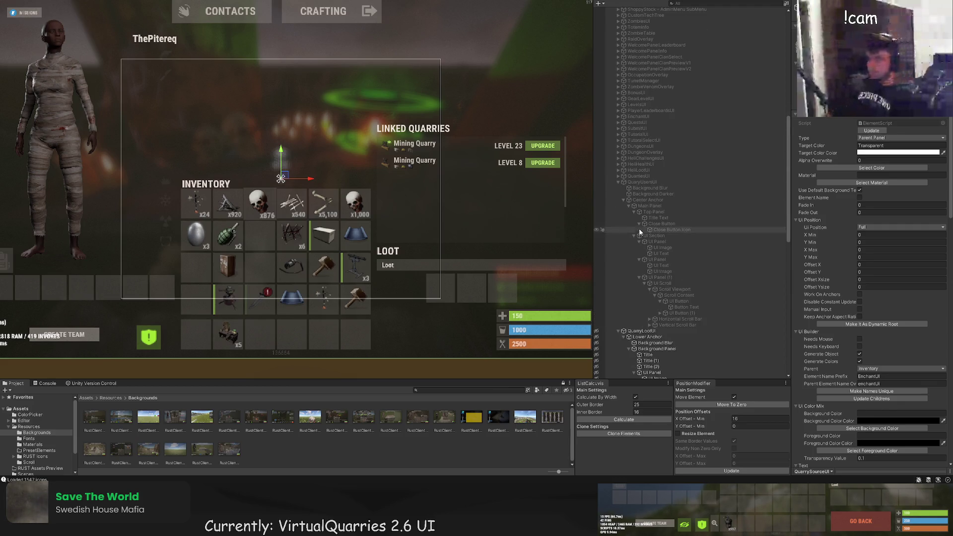
pyautogui.click(619, 182)
pyautogui.click(619, 189)
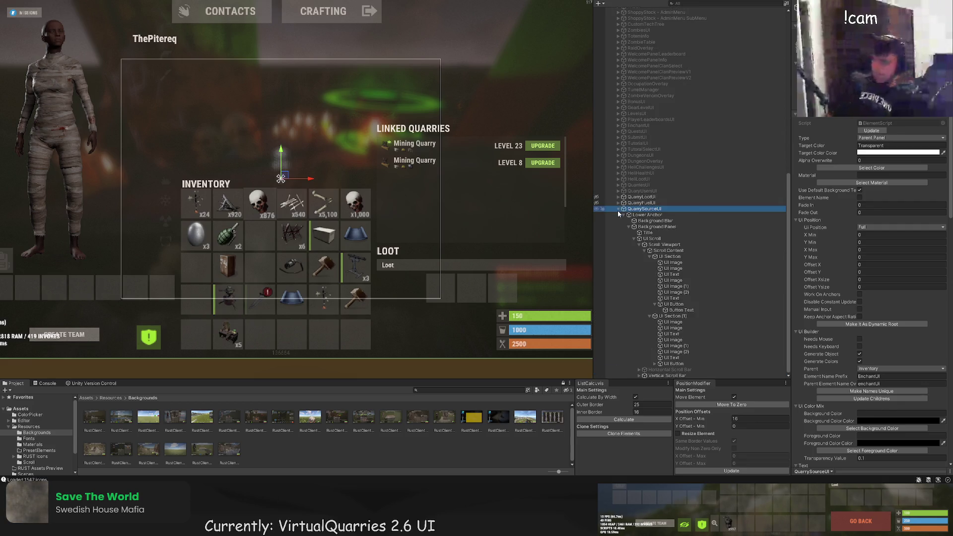
pyautogui.click(651, 363)
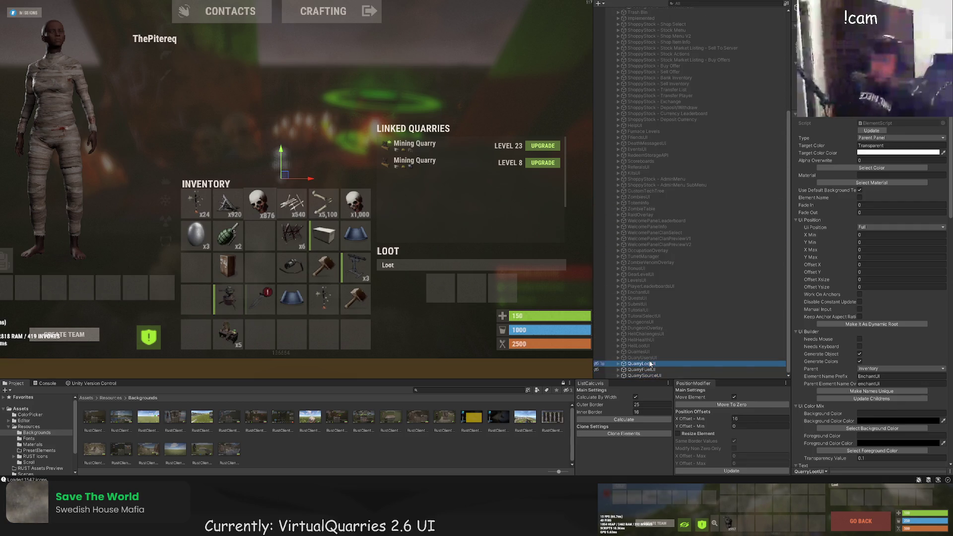
# Select QuaryUsersUI in the Hierarchy so its Player Management panel shows in the Scene view
pyautogui.press('Up')
pyautogui.press('Up')
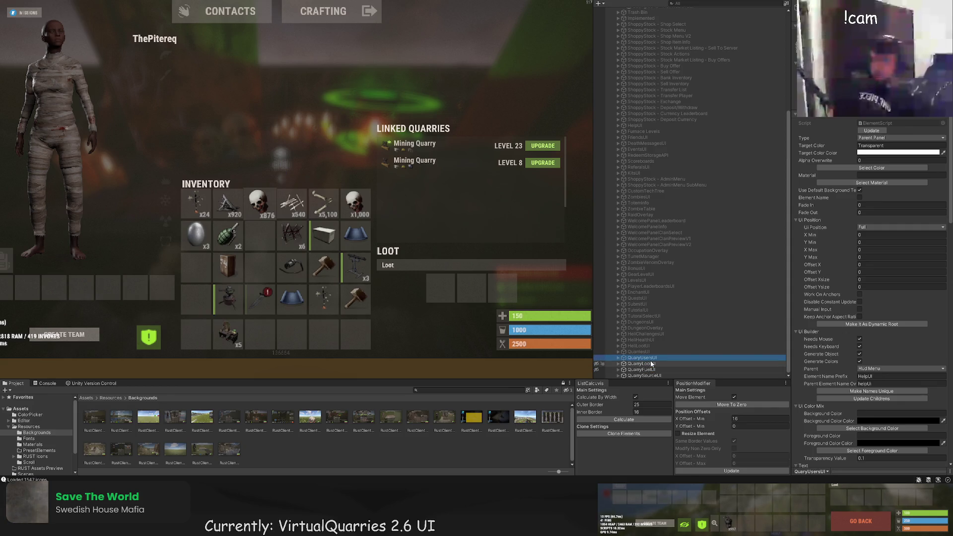
pyautogui.press('Down')
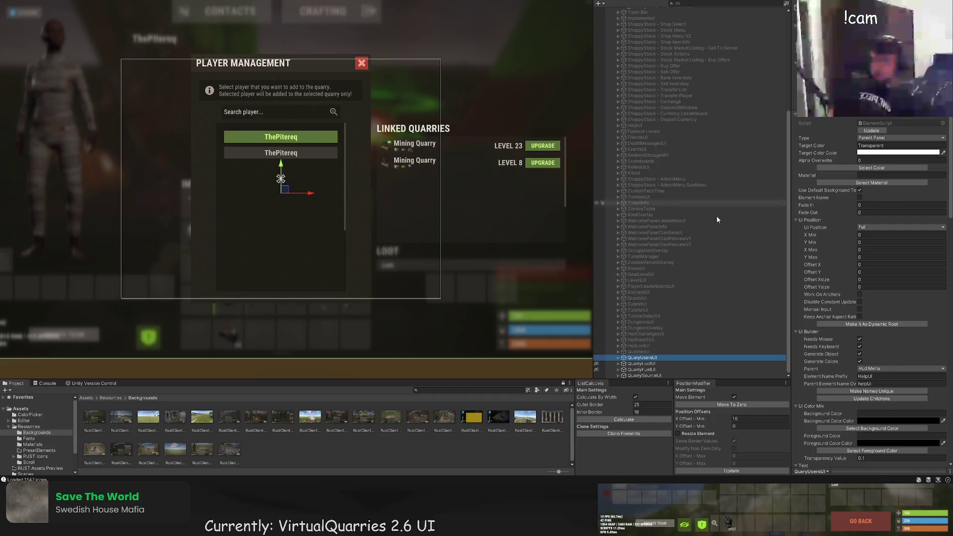
pyautogui.click(640, 351)
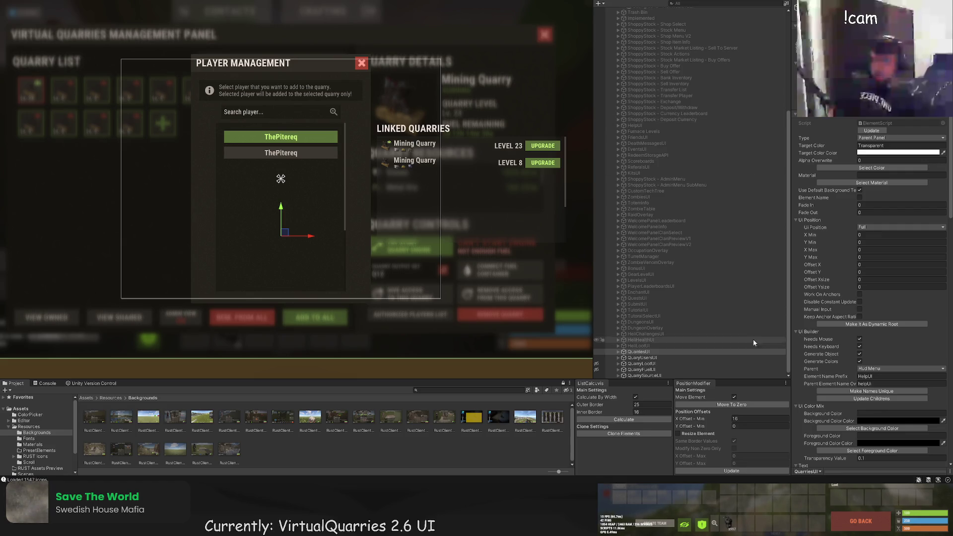
pyautogui.click(636, 364)
pyautogui.keyDown('shift'); pyautogui.click(639, 375); pyautogui.keyUp('shift')
pyautogui.click(645, 358)
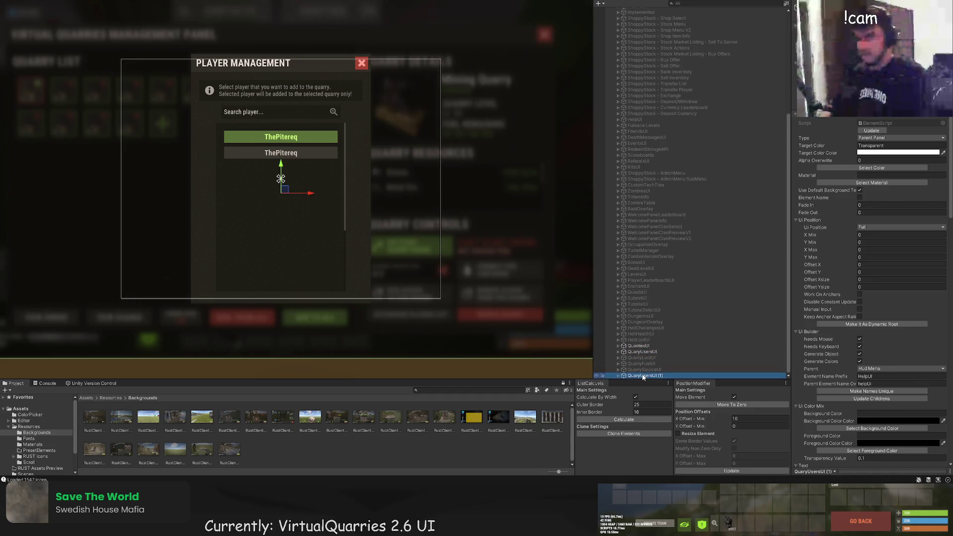
# Duplicate QuaryUsersUI and rename the copy QuaryConfirmUI
pyautogui.hotkey('ctrl', 'd')
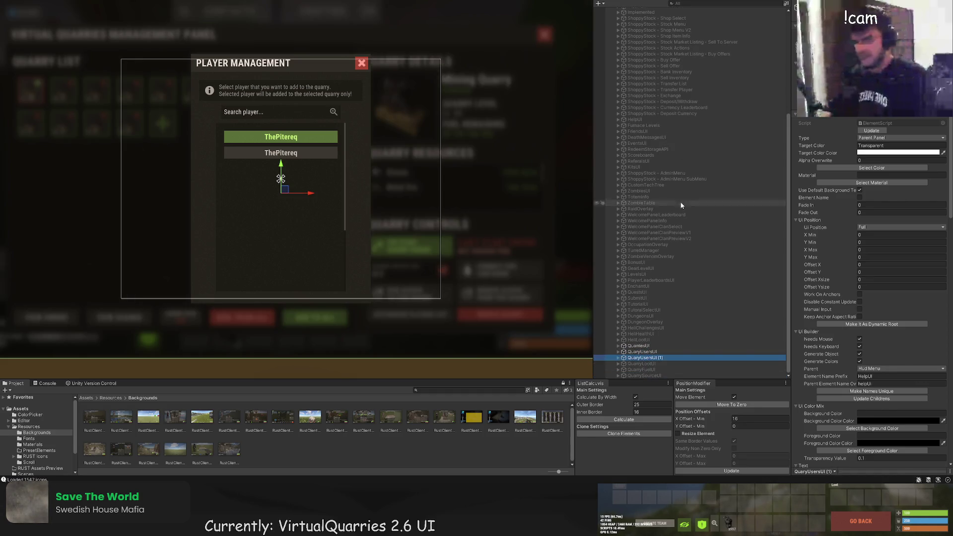
pyautogui.press('F2')
pyautogui.moveTo(663, 358); pyautogui.dragTo(640, 359)
pyautogui.press('Escape')
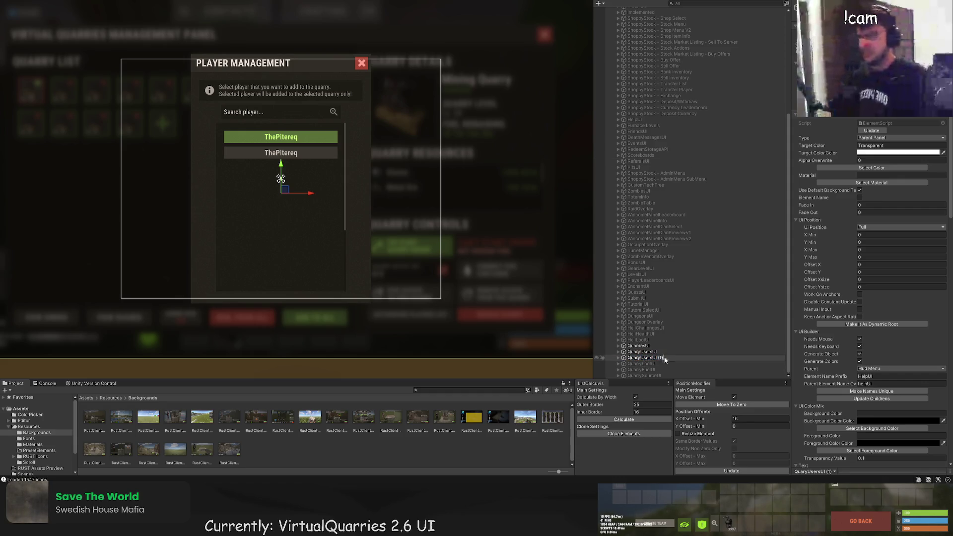
pyautogui.write('Col')
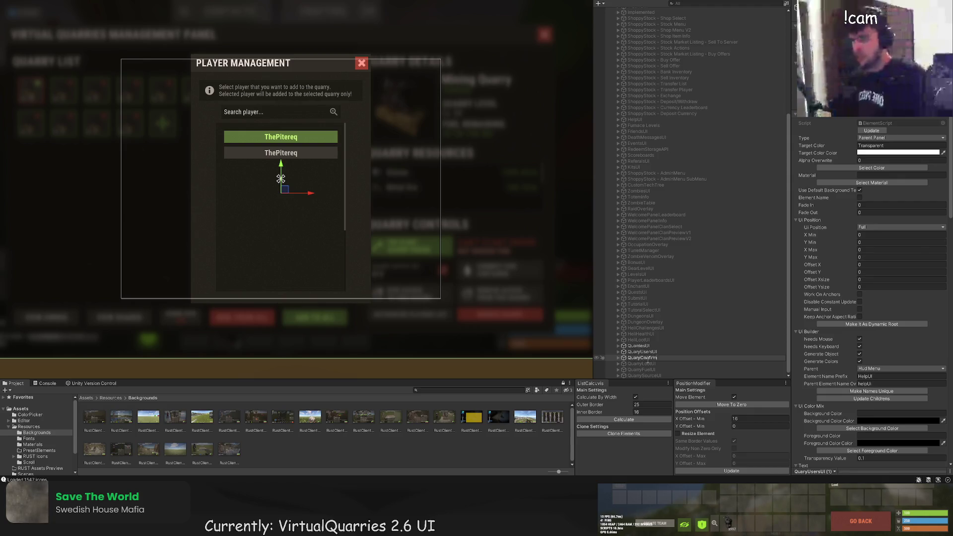
pyautogui.press('Return')
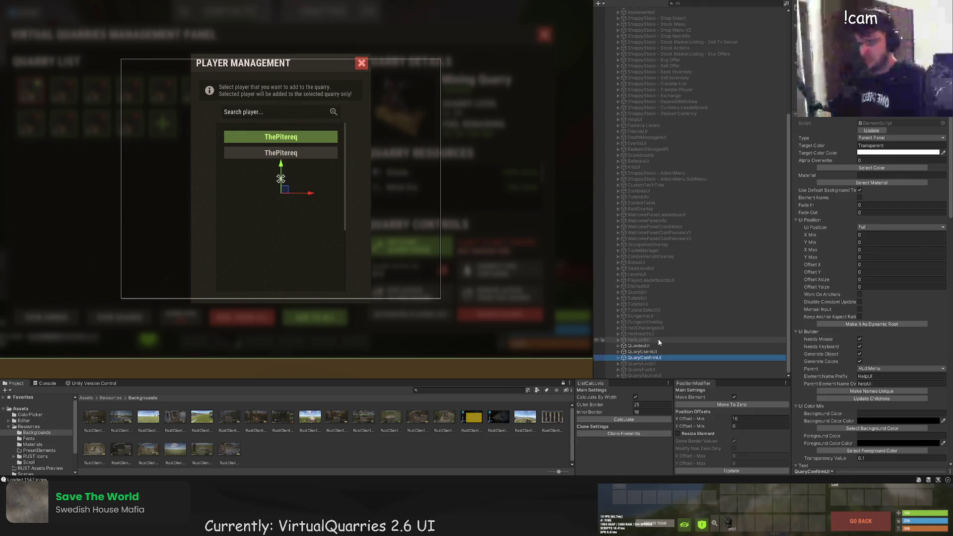
# Shorten the copy's Main Panel height to about 132 by dragging its top edge down
pyautogui.click(619, 358)
pyautogui.click(648, 376)
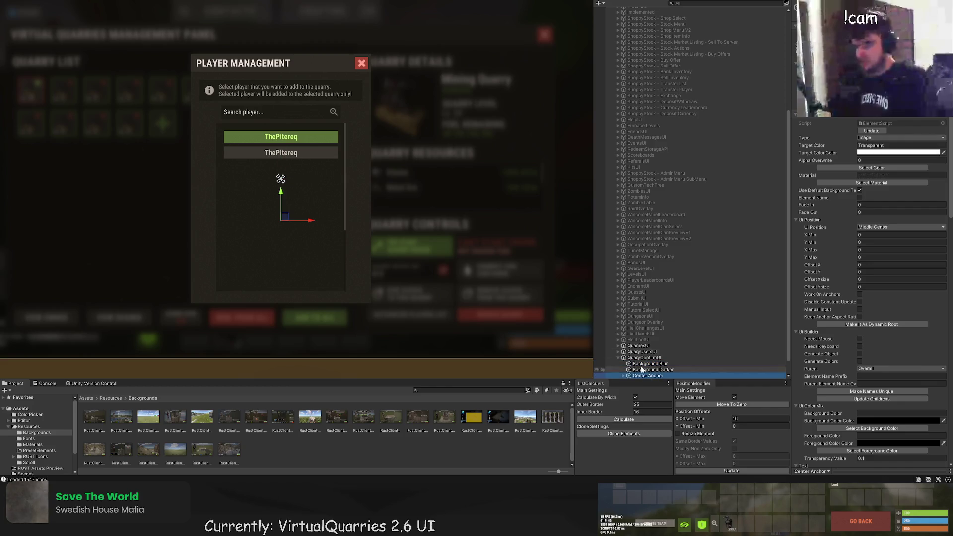
pyautogui.click(624, 376)
pyautogui.click(646, 358)
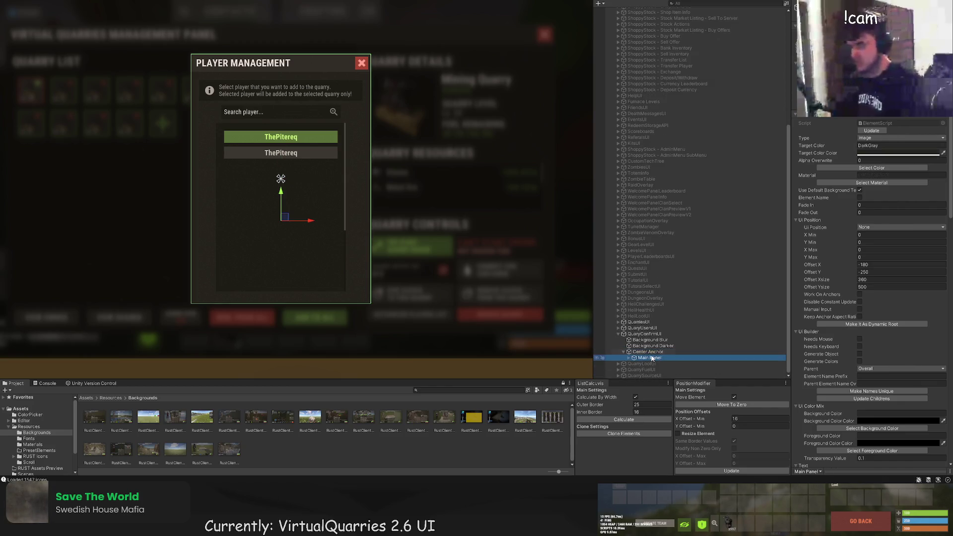
pyautogui.moveTo(293, 55); pyautogui.dragTo(290, 234)
# Move the Top Panel header down onto the shortened main panel
pyautogui.press('w')
pyautogui.click(629, 358)
pyautogui.scroll(-1, 628, 361)
pyautogui.click(645, 352)
pyautogui.scroll(3, 367, 243)
pyautogui.moveTo(251, 90); pyautogui.dragTo(248, 213)
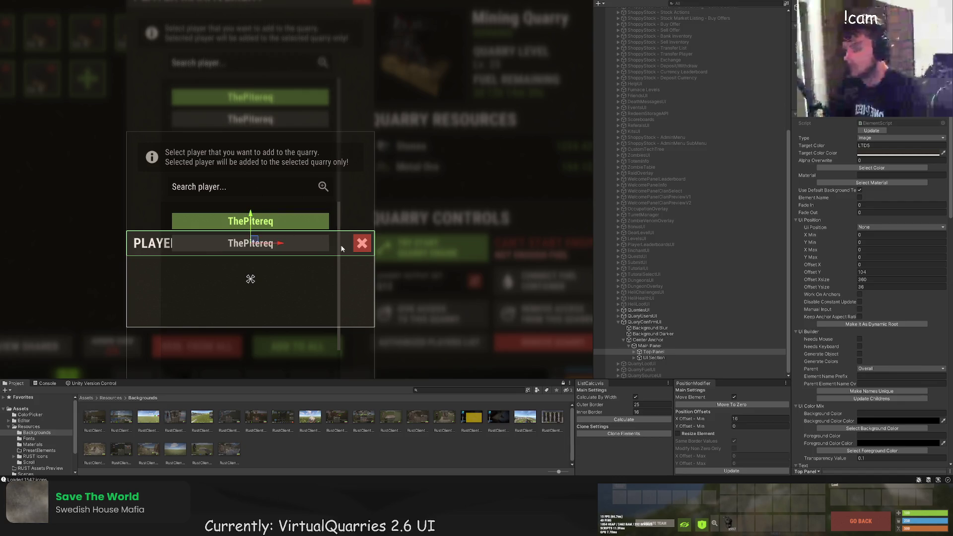
# Delete the Close Button from the popup's Top Panel
pyautogui.press('f')
pyautogui.click(635, 352)
pyautogui.click(656, 364)
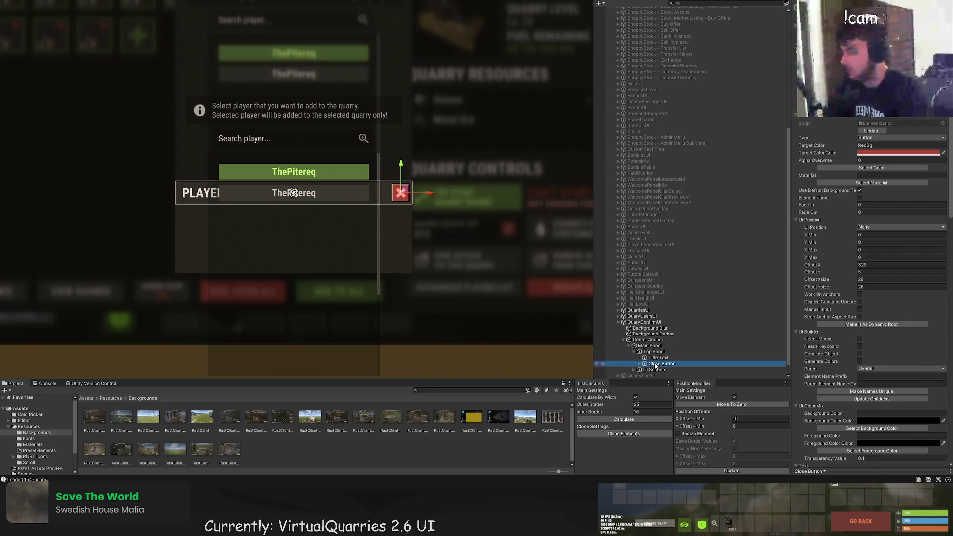
pyautogui.press('Delete')
# Retitle the header 'QUARRY REMOVAL CONFIRMATION' and widen the title text area to 350
pyautogui.click(659, 357)
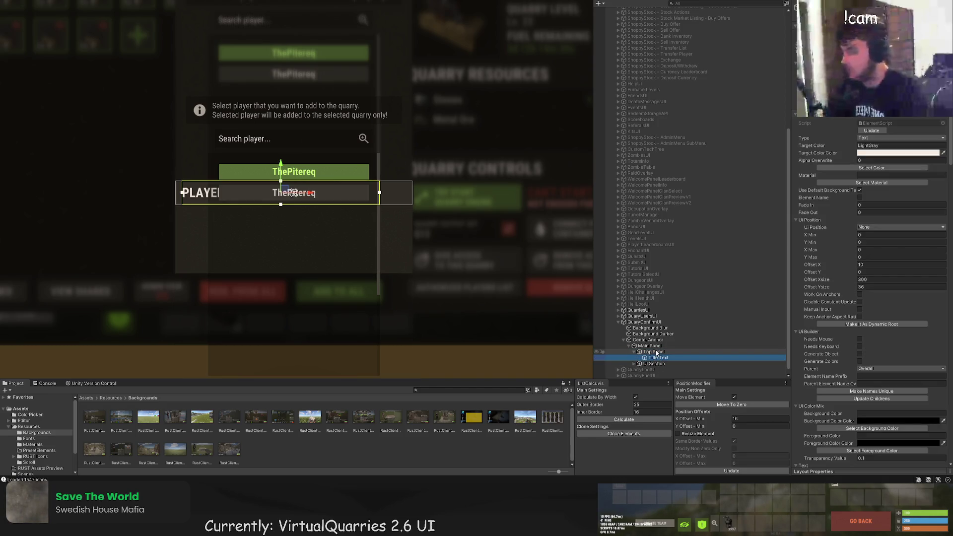
pyautogui.scroll(-15, 856, 339)
pyautogui.click(844, 341)
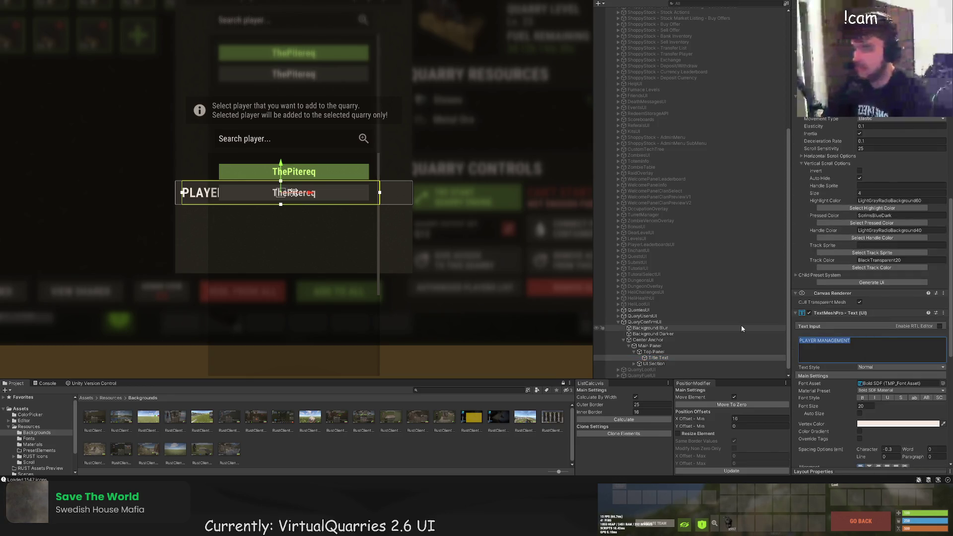
pyautogui.write('QUARRY REM')
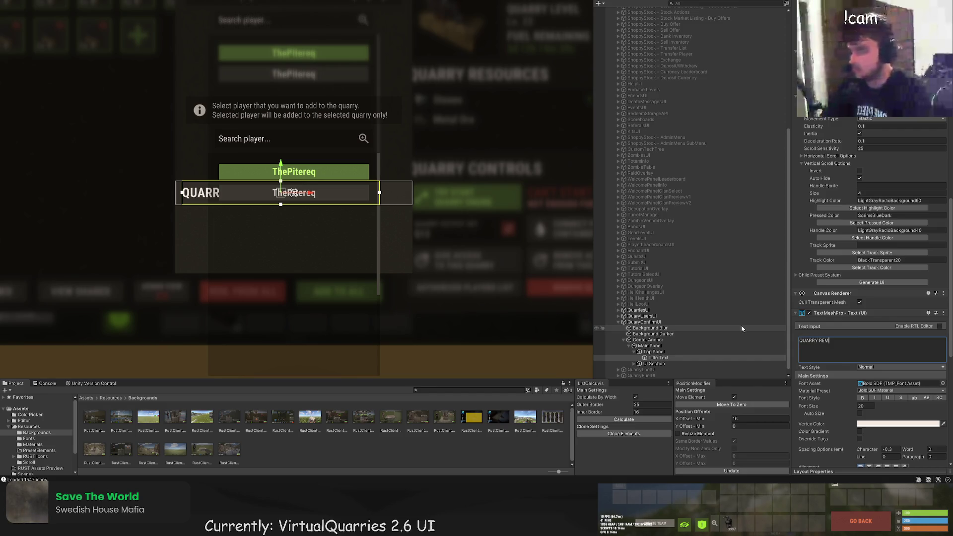
pyautogui.write('OVAL CONFIRMATION')
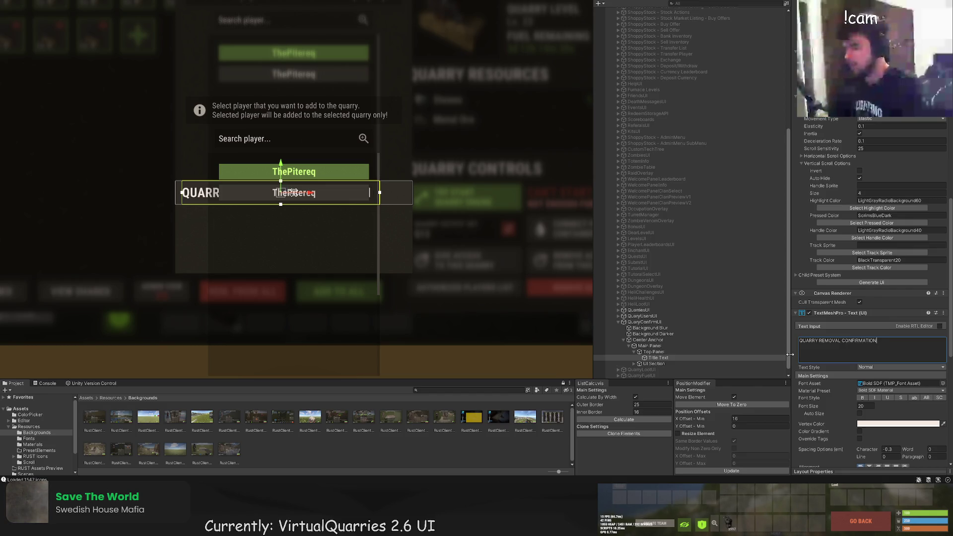
pyautogui.moveTo(367, 192); pyautogui.dragTo(398, 188)
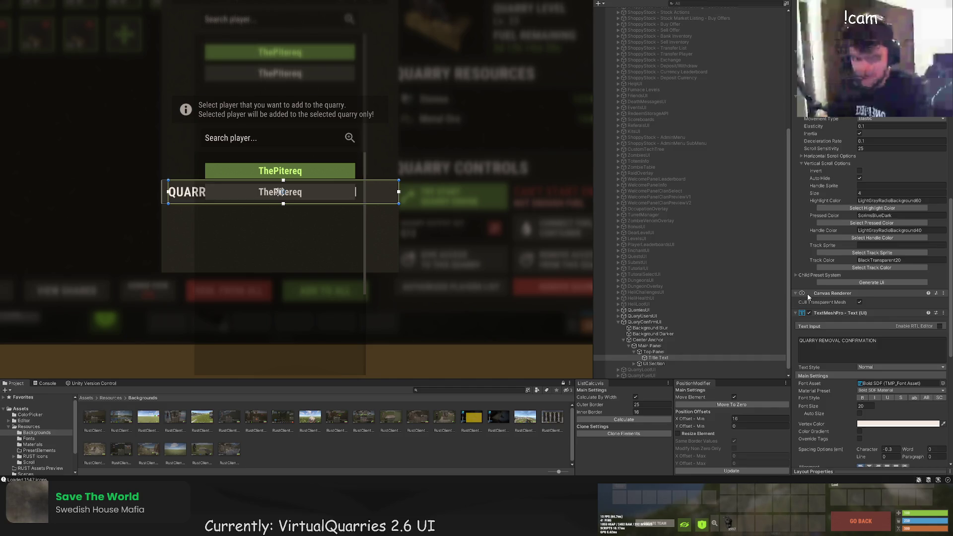
pyautogui.click(653, 364)
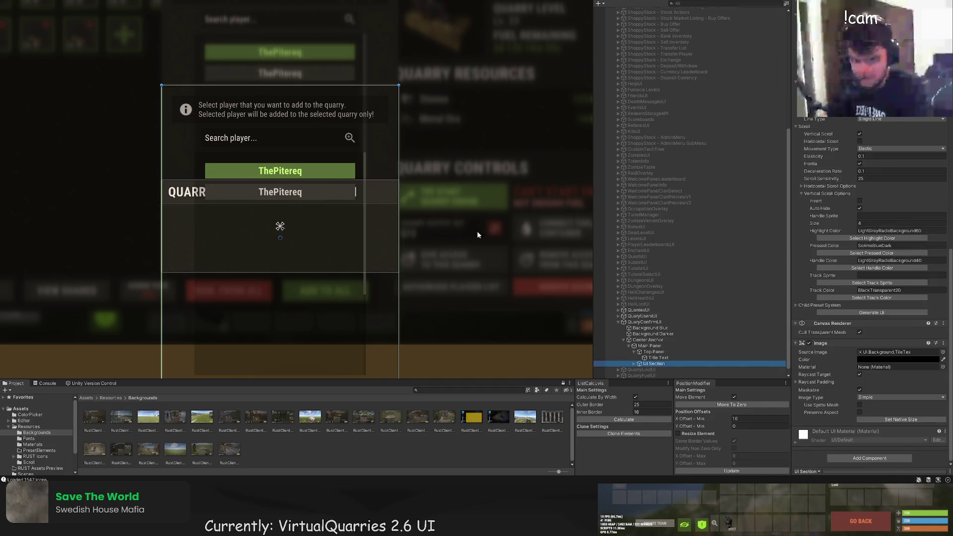
# Shorten the content section to about 103 px by lowering its top and raising its bottom edge
pyautogui.press('f')
pyautogui.moveTo(284, 53); pyautogui.dragTo(274, 172)
pyautogui.moveTo(340, 358); pyautogui.dragTo(331, 239)
pyautogui.press('f')
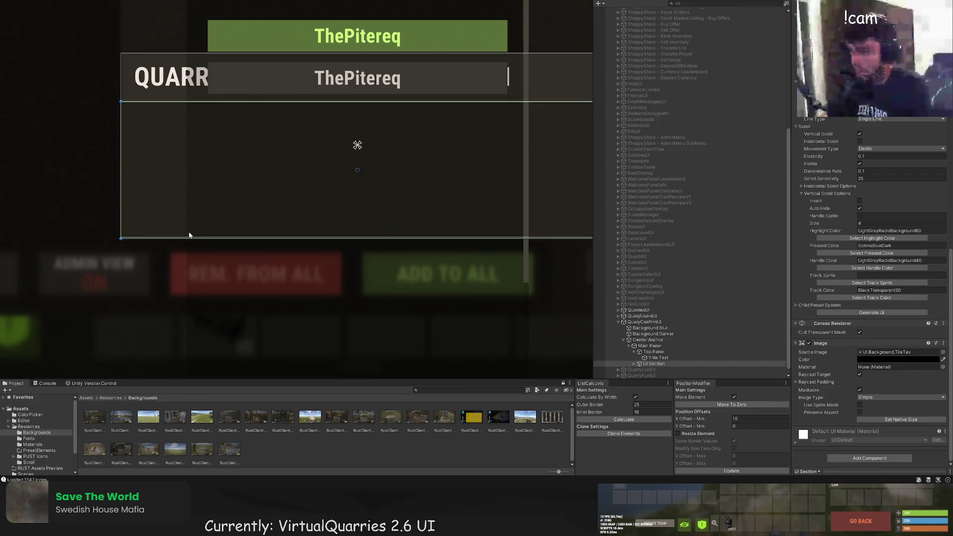
pyautogui.moveTo(174, 239); pyautogui.dragTo(175, 238)
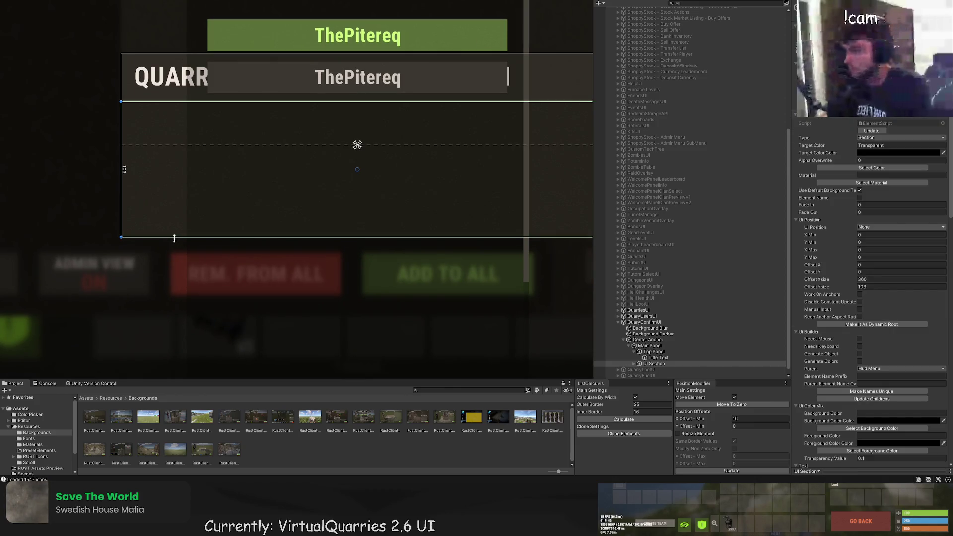
pyautogui.scroll(1, 140, 102)
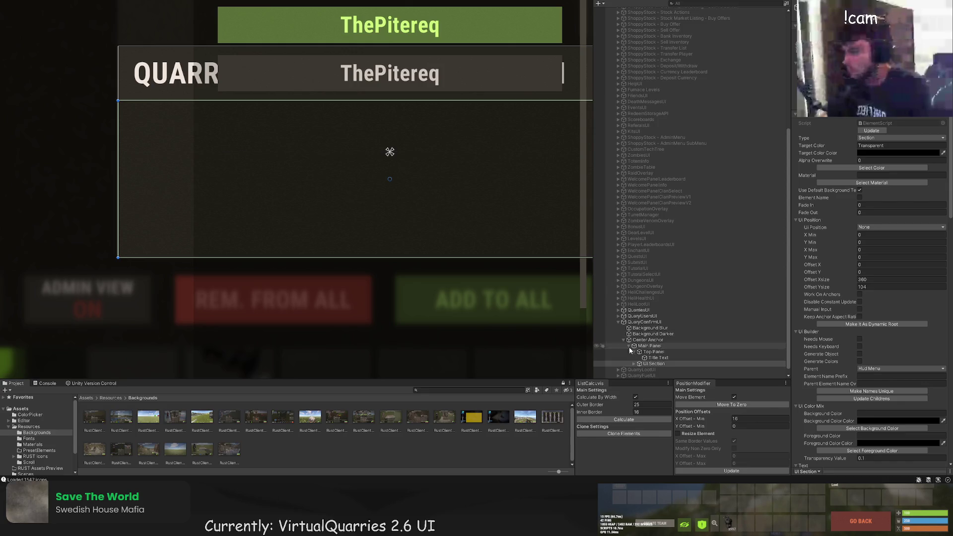
# Move the info box panel up inside the content section
pyautogui.click(639, 364)
pyautogui.click(657, 346)
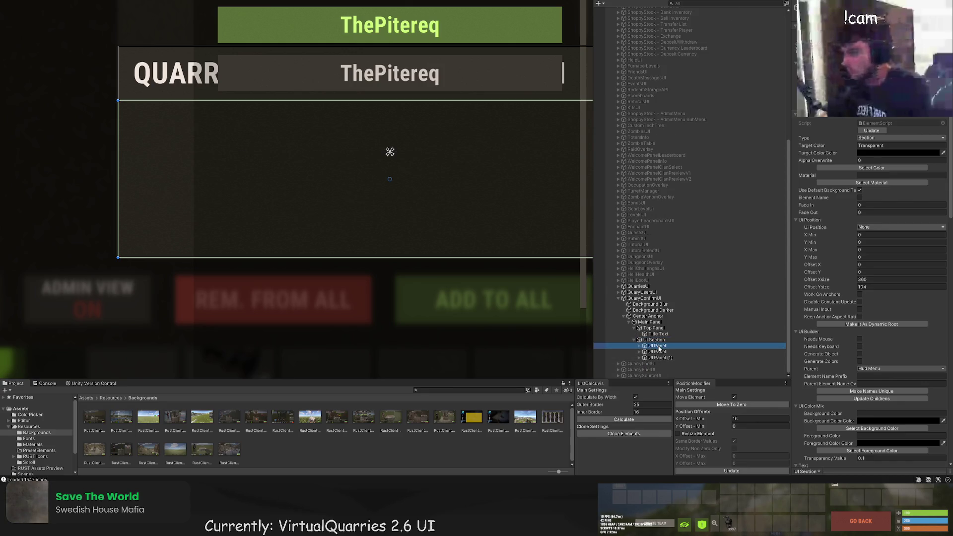
pyautogui.press('f')
pyautogui.scroll(-3, 406, 182)
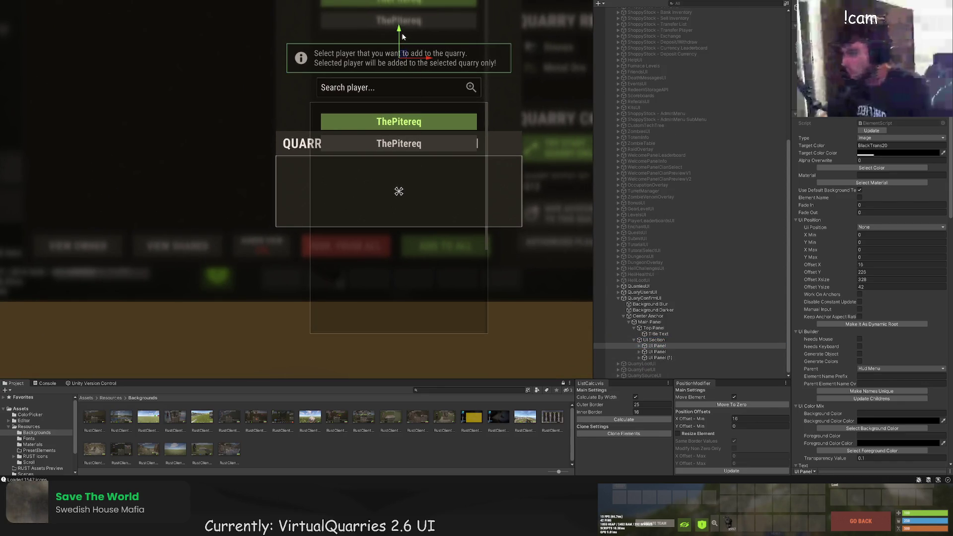
pyautogui.click(385, 173)
pyautogui.moveTo(385, 169); pyautogui.dragTo(380, 146)
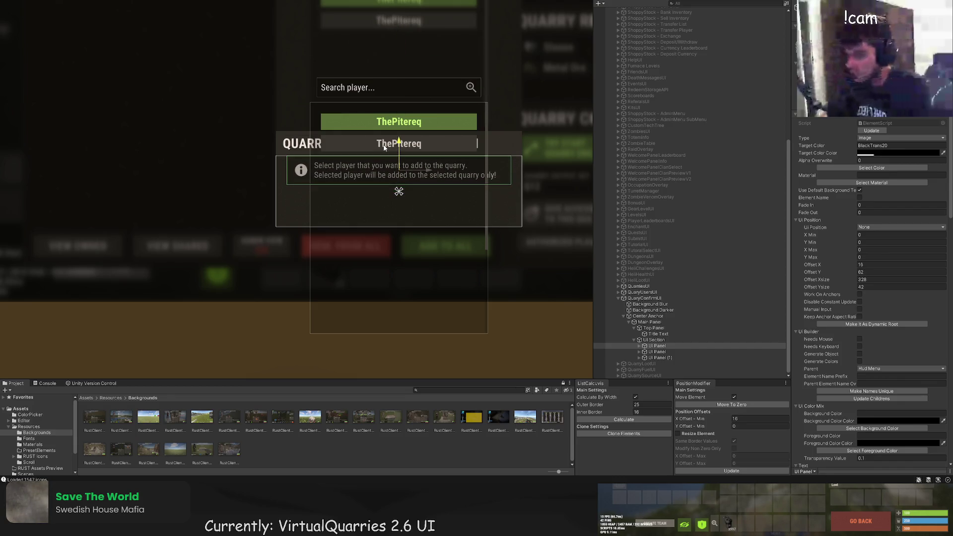
# Set the info box's X Offset Min to 0 and Y Offset Min to -16, then apply with Update
pyautogui.scroll(5, 373, 154)
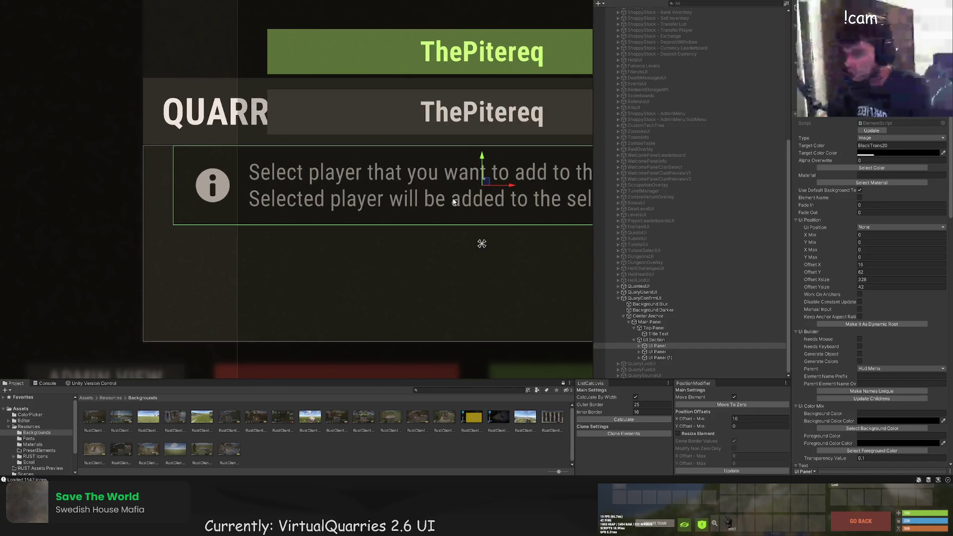
pyautogui.doubleClick(739, 419)
pyautogui.write('0')
pyautogui.click(739, 426)
pyautogui.write('16')
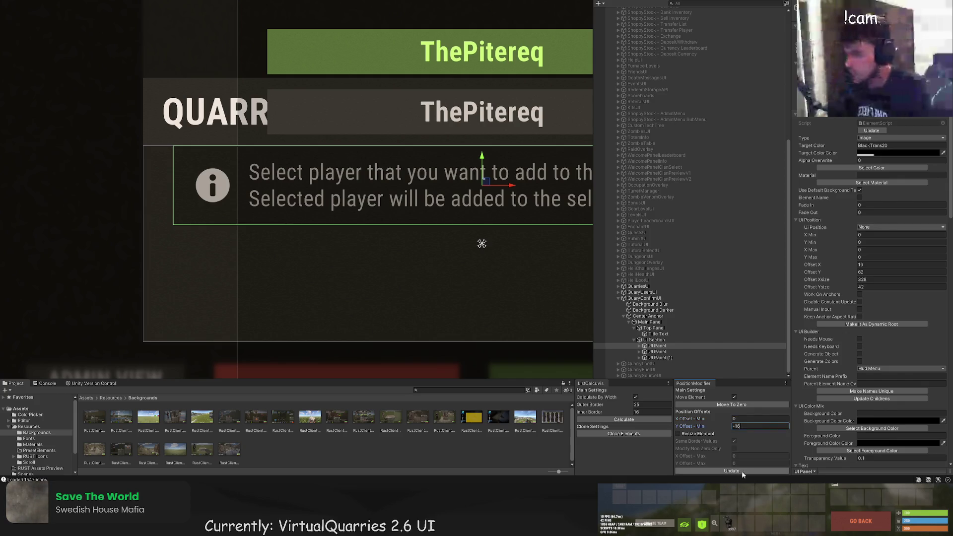
pyautogui.click(732, 471)
pyautogui.scroll(-3, 398, 247)
pyautogui.scroll(-2, 356, 200)
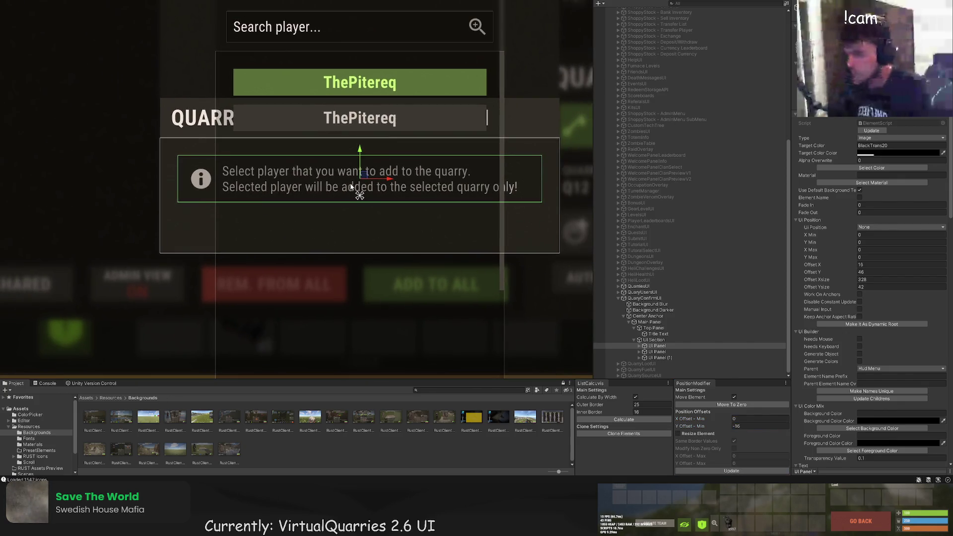
pyautogui.click(657, 352)
# Delete the search and player list panels, leaving only the info box panel
pyautogui.keyDown('shift'); pyautogui.click(660, 358); pyautogui.keyUp('shift')
pyautogui.press('Delete')
pyautogui.click(660, 358)
pyautogui.scroll(-10, 829, 302)
# Replace the info text with 'You are about to remove one of your quarries.'
pyautogui.click(640, 358)
pyautogui.click(660, 370)
pyautogui.click(844, 375)
pyautogui.hotkey('ctrl', 'a')
pyautogui.write('You are about to r')
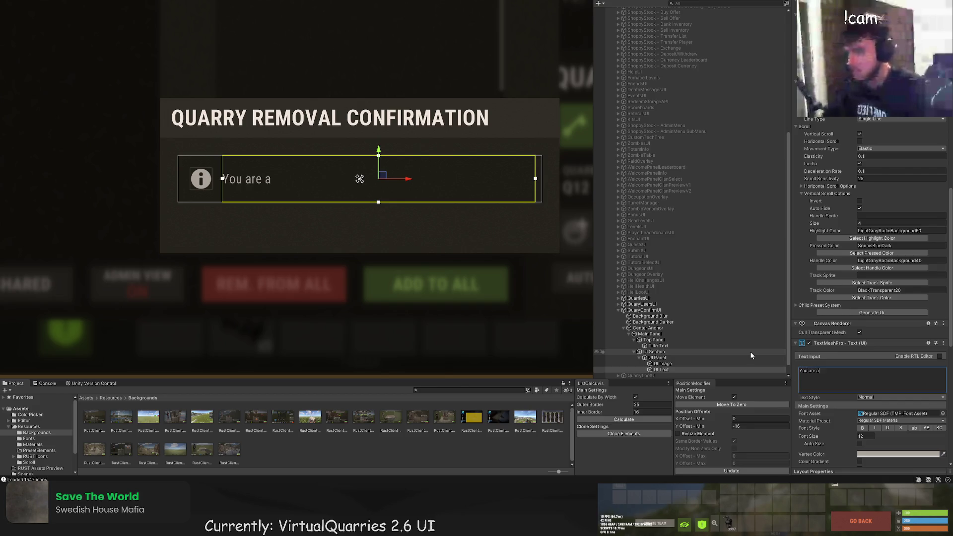
pyautogui.write('emove one of your quarries.')
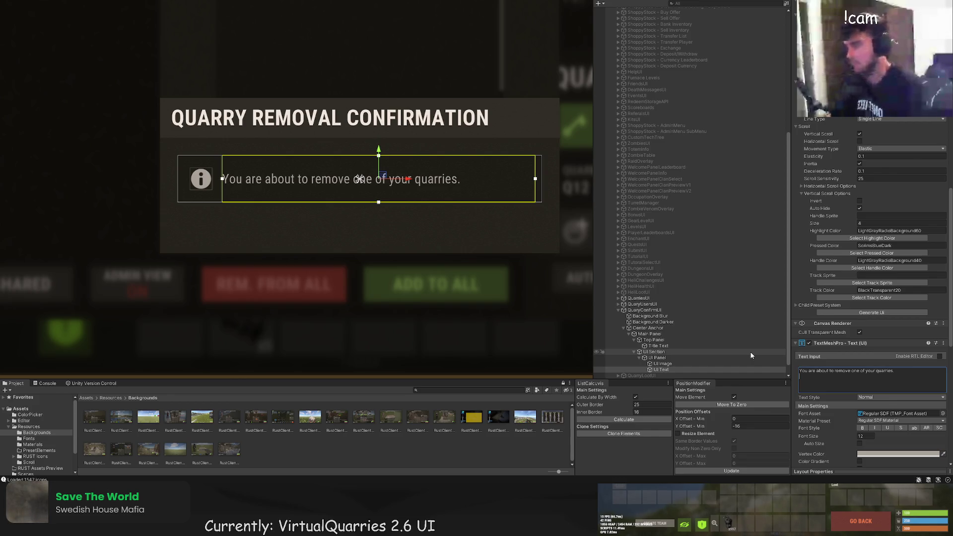
# Add the second line 'Placed quarry, quarry content, quarry upgrades will be refunded.' and edit the font size
pyautogui.write('Required')
pyautogui.press('BackSpace')
pyautogui.press('BackSpace')
pyautogui.press('BackSpace')
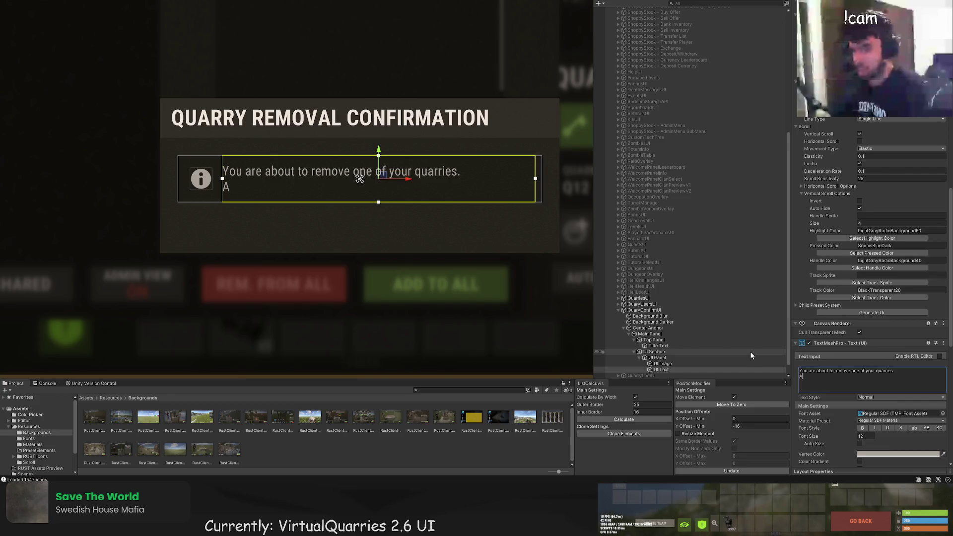
pyautogui.write('Q')
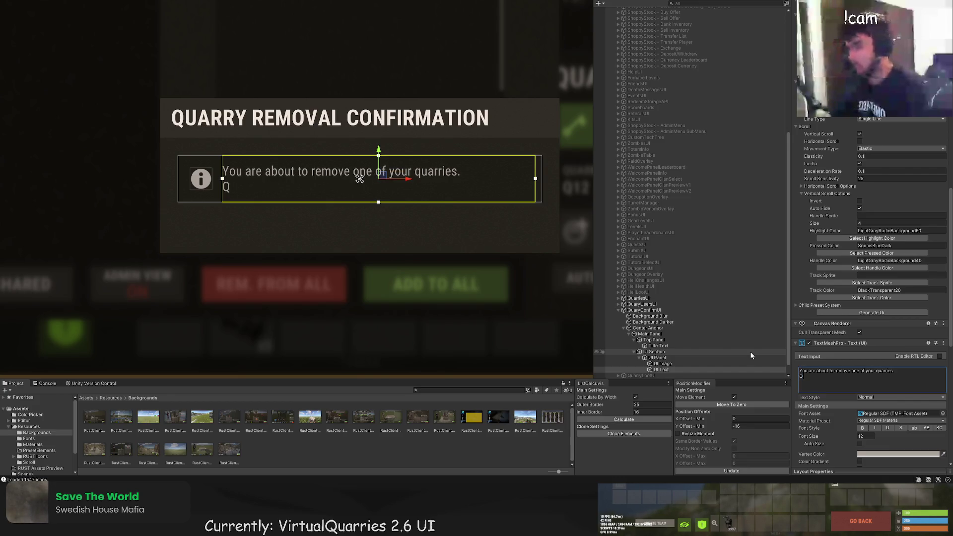
pyautogui.write('uarry placement')
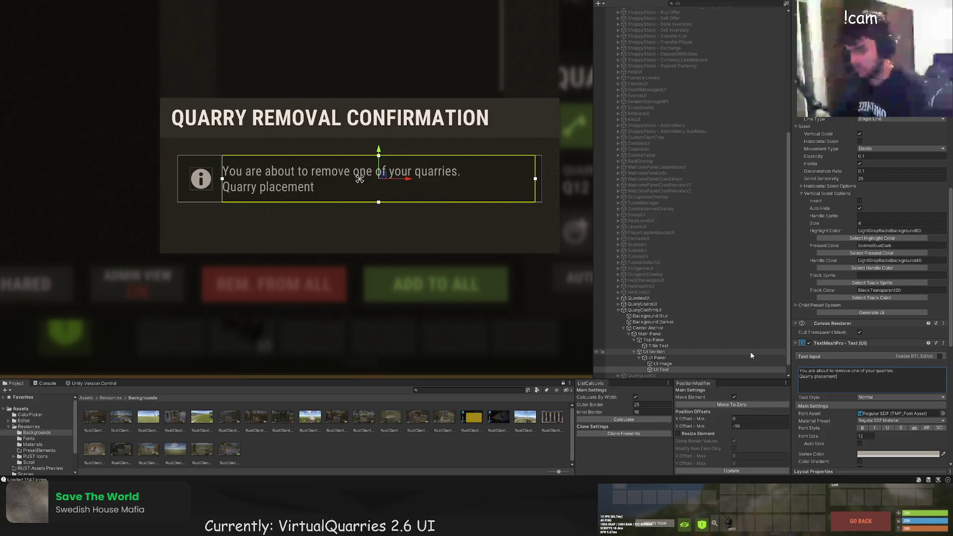
pyautogui.press('BackSpace')
pyautogui.press('BackSpace')
pyautogui.press('BackSpace')
pyautogui.write('Placed quarry,')
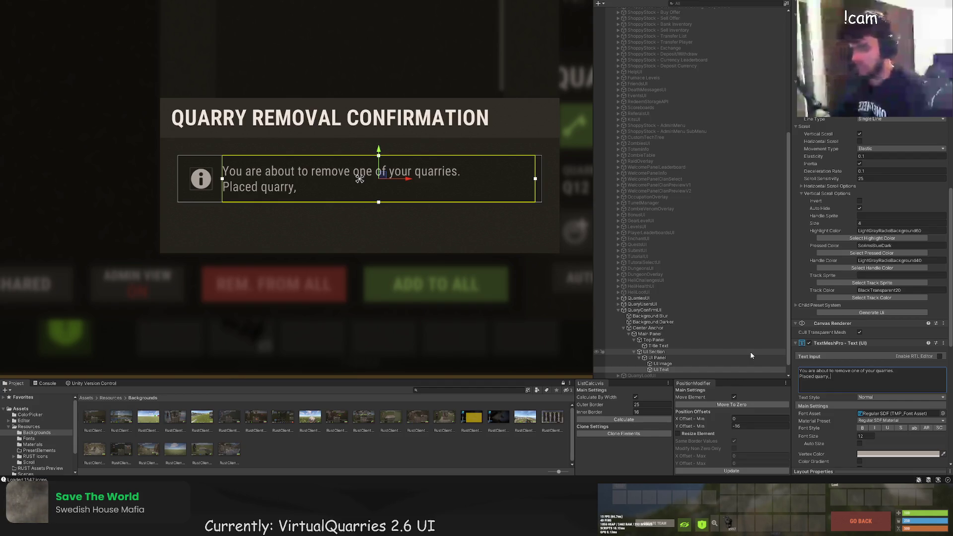
pyautogui.write(' quarry co')
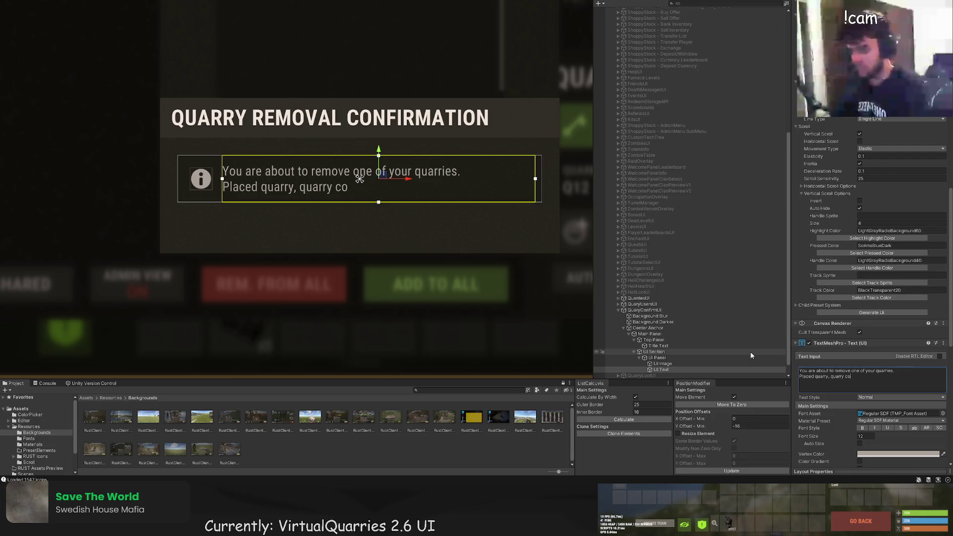
pyautogui.write('nten quarr')
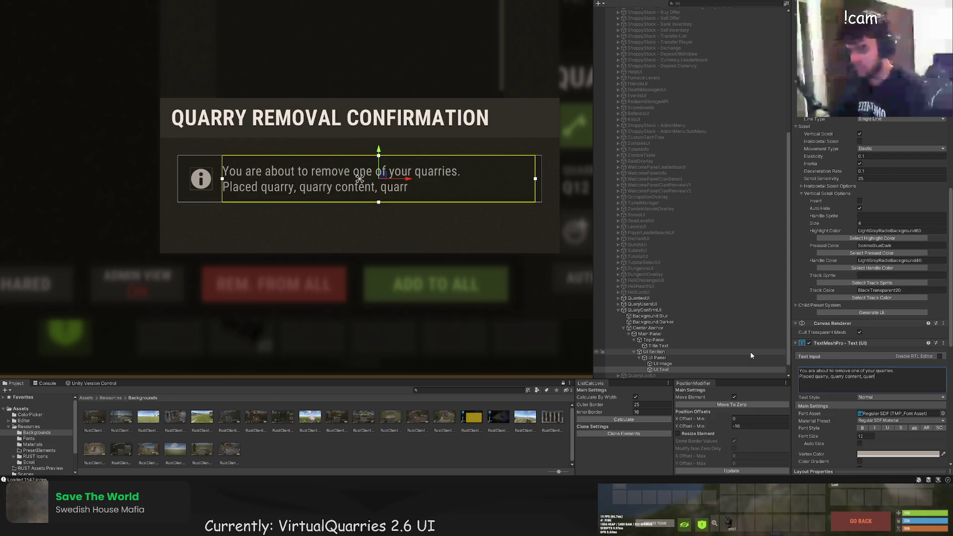
pyautogui.write('y updes will')
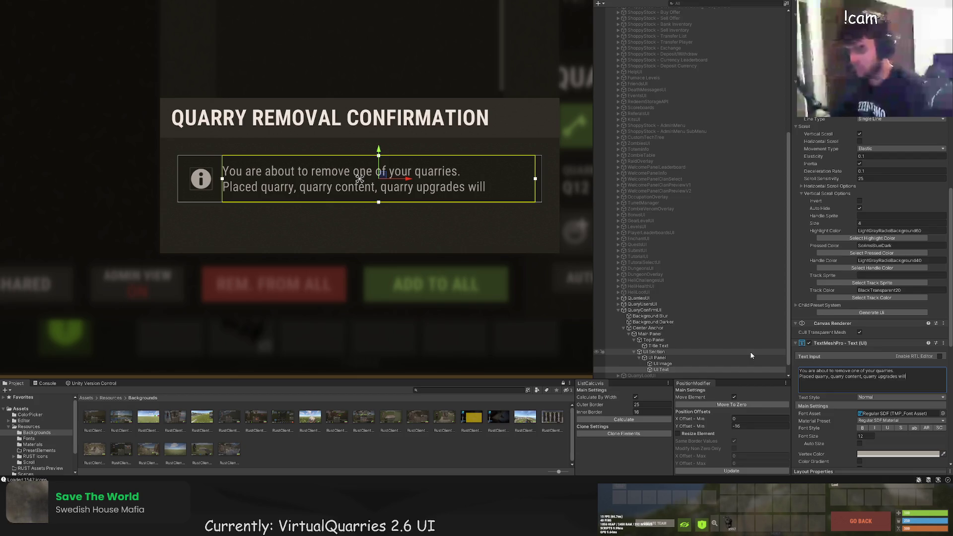
pyautogui.write(' beun')
pyautogui.press('BackSpace')
pyautogui.press('BackSpace')
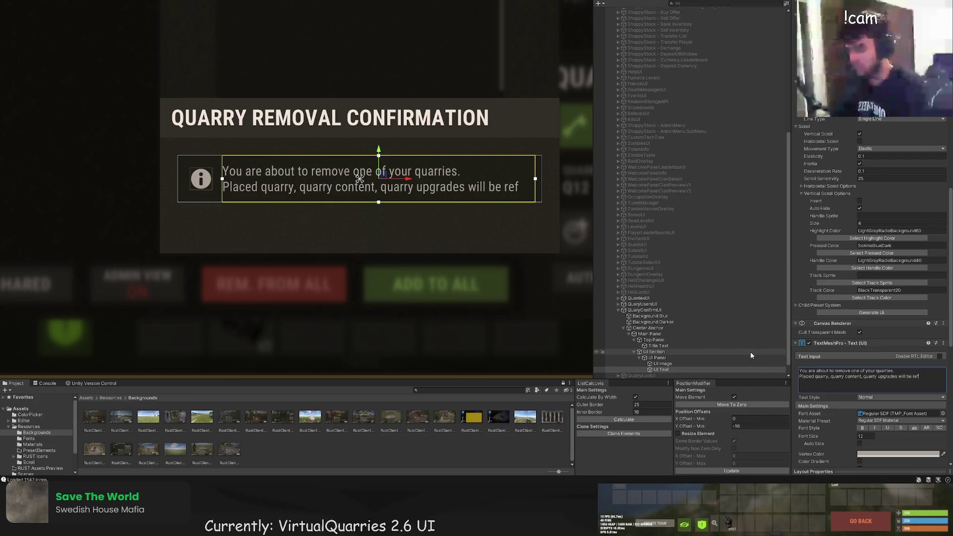
pyautogui.click(863, 436)
pyautogui.write('1')
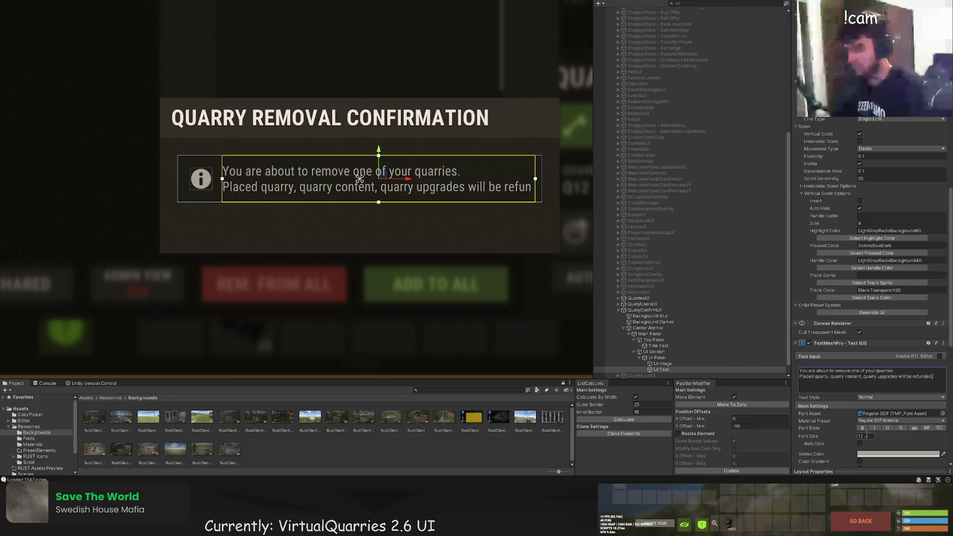
pyautogui.click(514, 269)
pyautogui.scroll(-5, 475, 262)
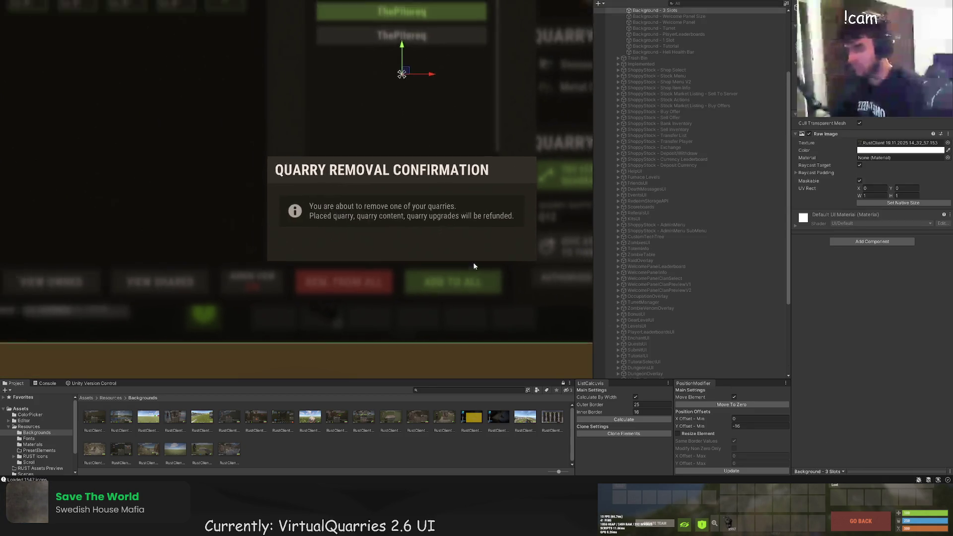
pyautogui.moveTo(460, 260); pyautogui.dragTo(433, 229)
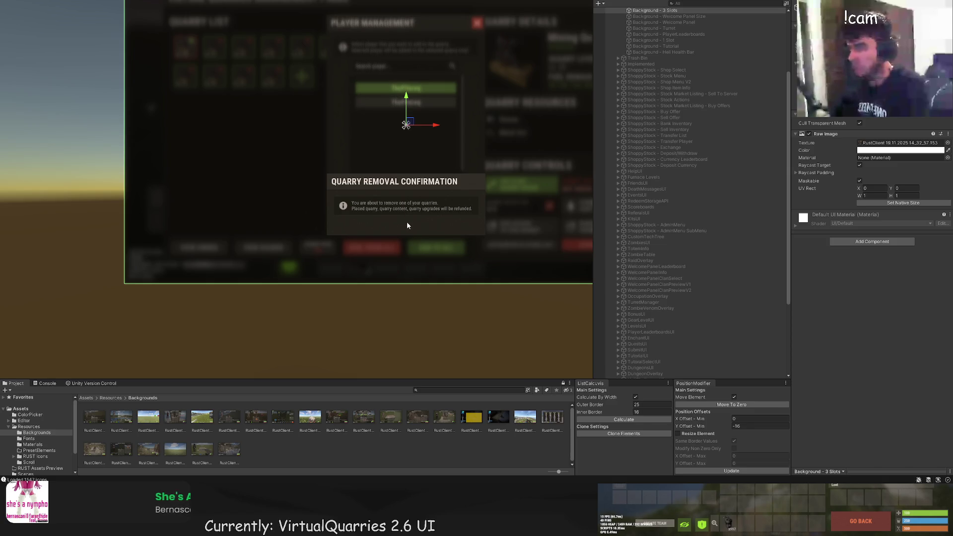
pyautogui.scroll(5, 371, 227)
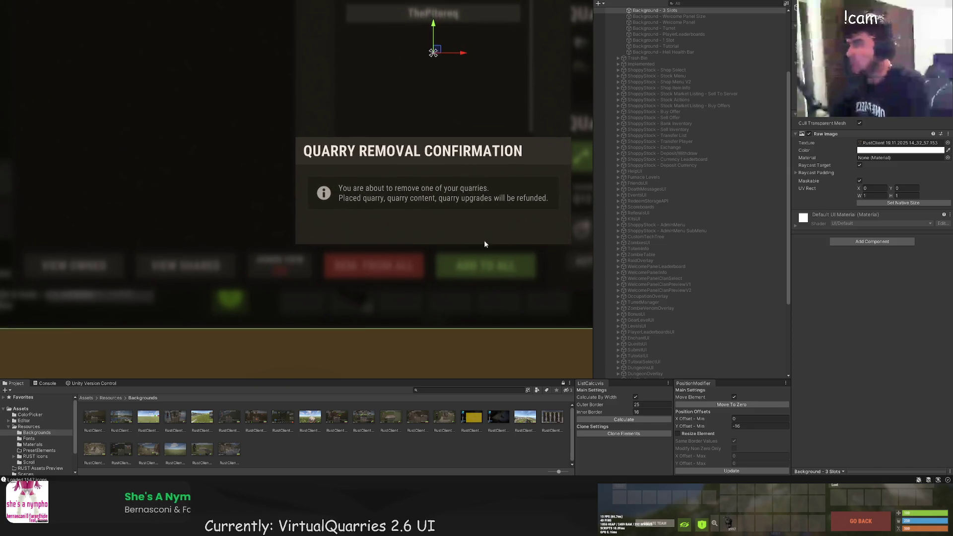
pyautogui.click(446, 194)
pyautogui.scroll(-1, 776, 305)
pyautogui.scroll(-10, 852, 357)
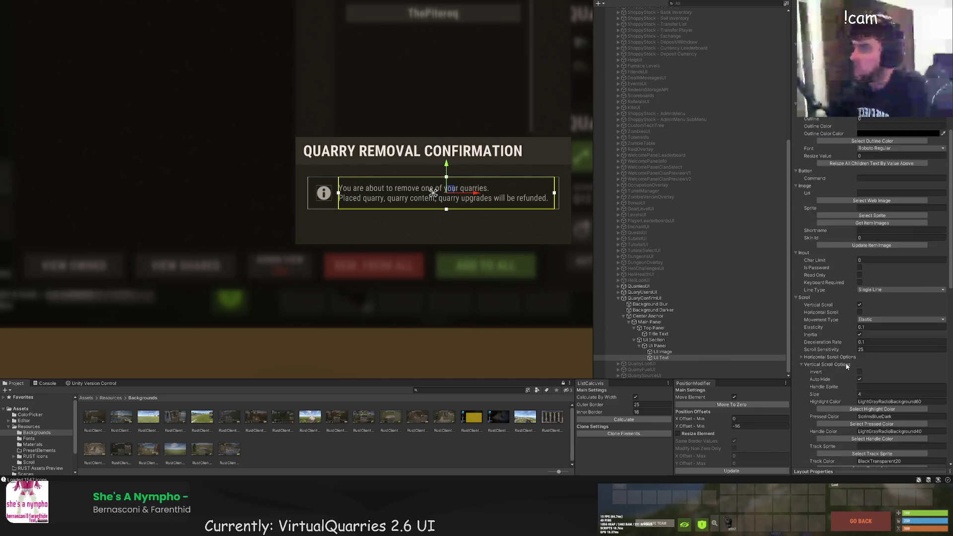
pyautogui.click(862, 289)
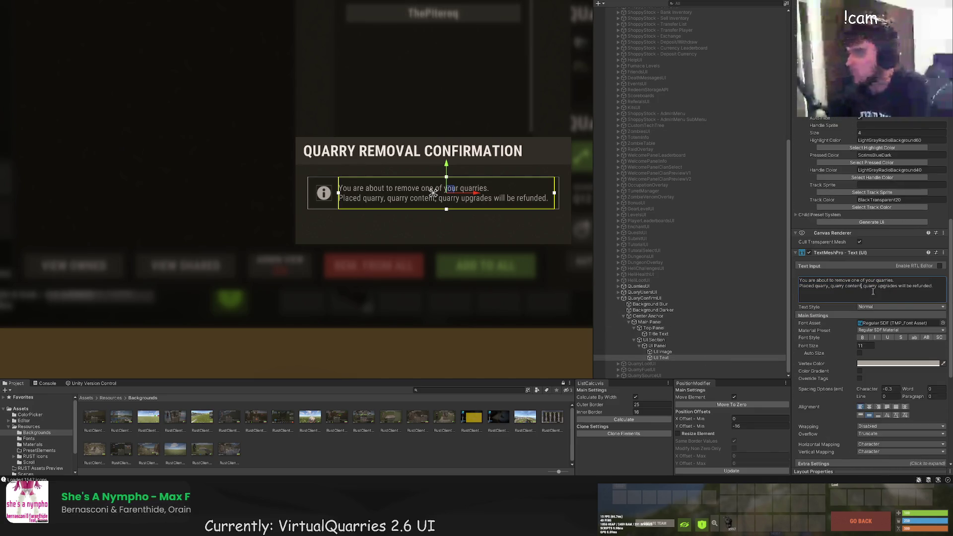
pyautogui.press('BackSpace')
pyautogui.write('and')
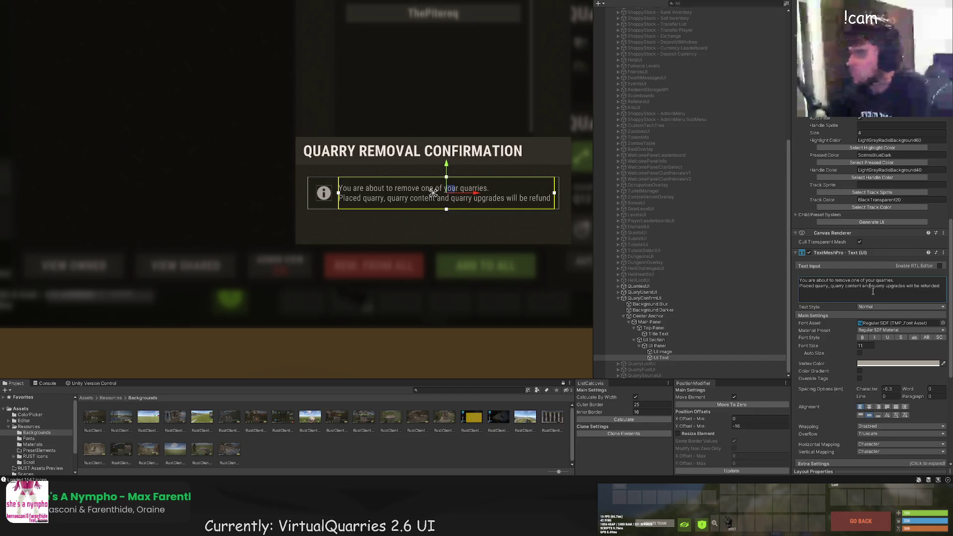
pyautogui.press('BackSpace')
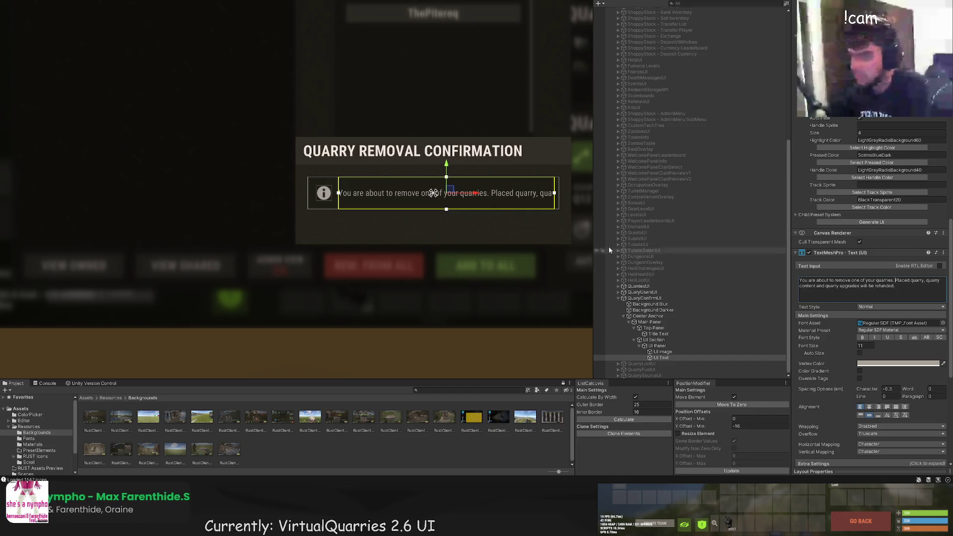
pyautogui.click(878, 435)
pyautogui.click(878, 446)
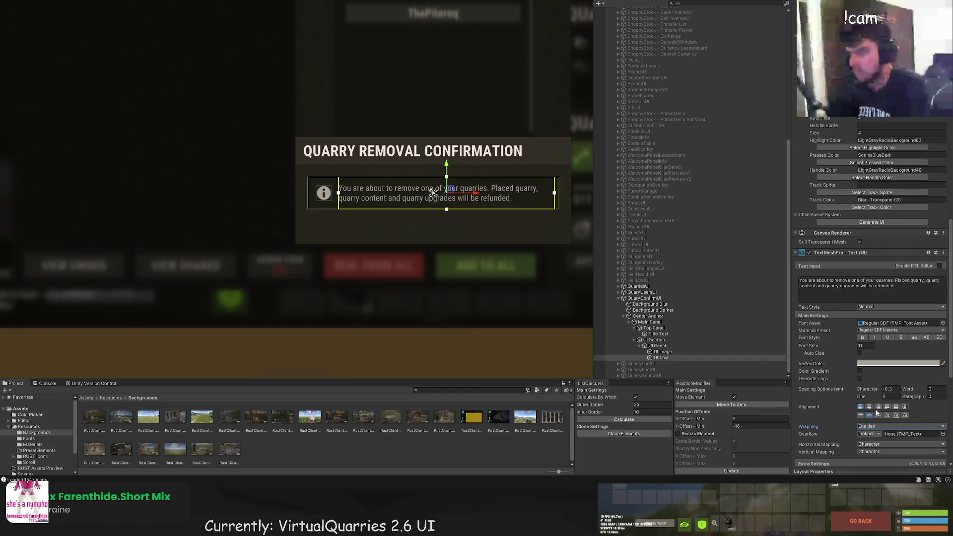
pyautogui.scroll(2, 520, 210)
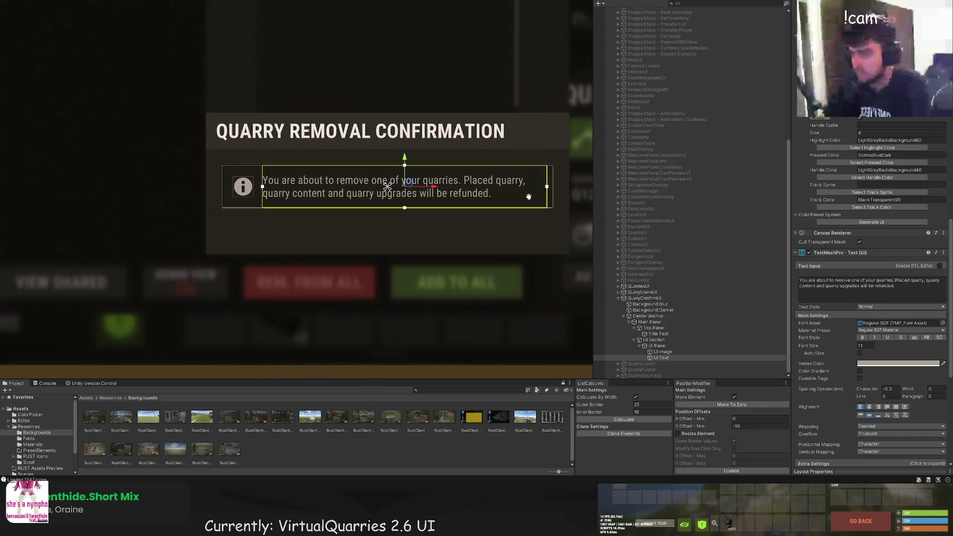
pyautogui.click(471, 244)
pyautogui.scroll(-3, 469, 241)
pyautogui.click(470, 238)
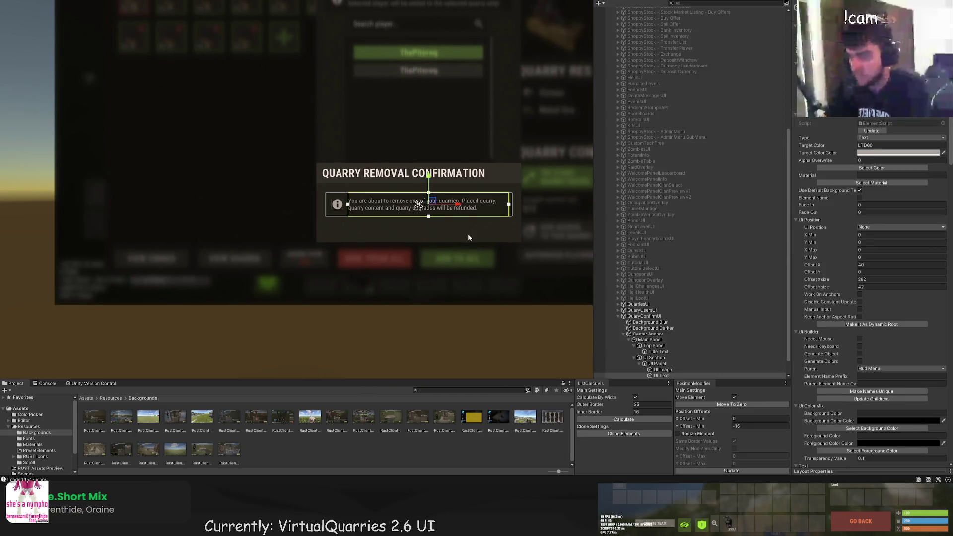
# Remove the extra 'quarry' words and change 'Placed quarry' to 'Placement requirement'
pyautogui.scroll(-10, 834, 325)
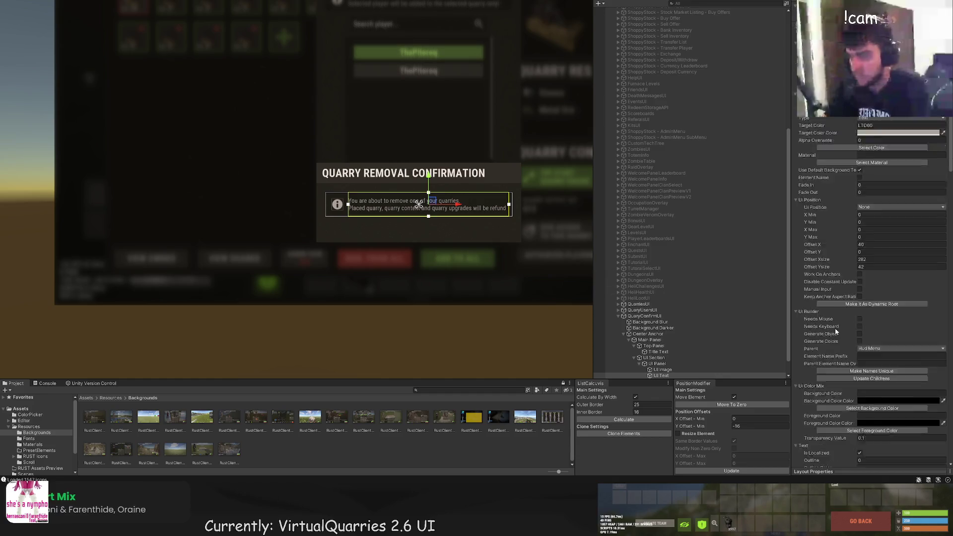
pyautogui.doubleClick(832, 368)
pyautogui.press('Delete')
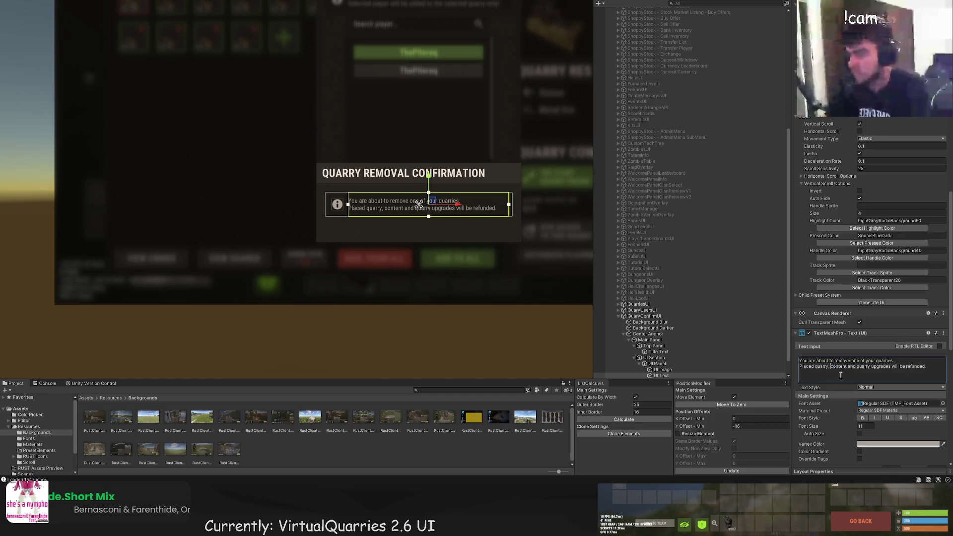
pyautogui.press('Delete')
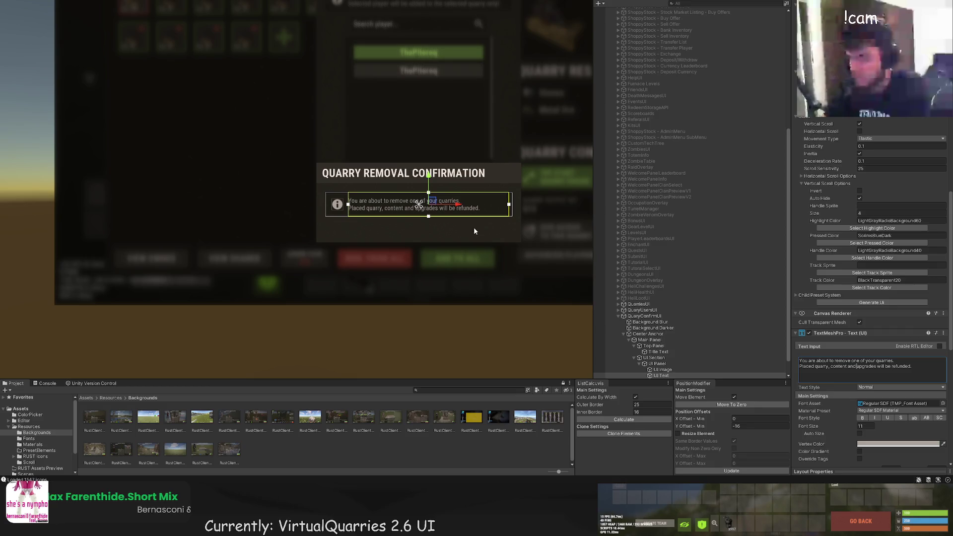
pyautogui.click(811, 368)
pyautogui.moveTo(828, 367); pyautogui.dragTo(811, 368)
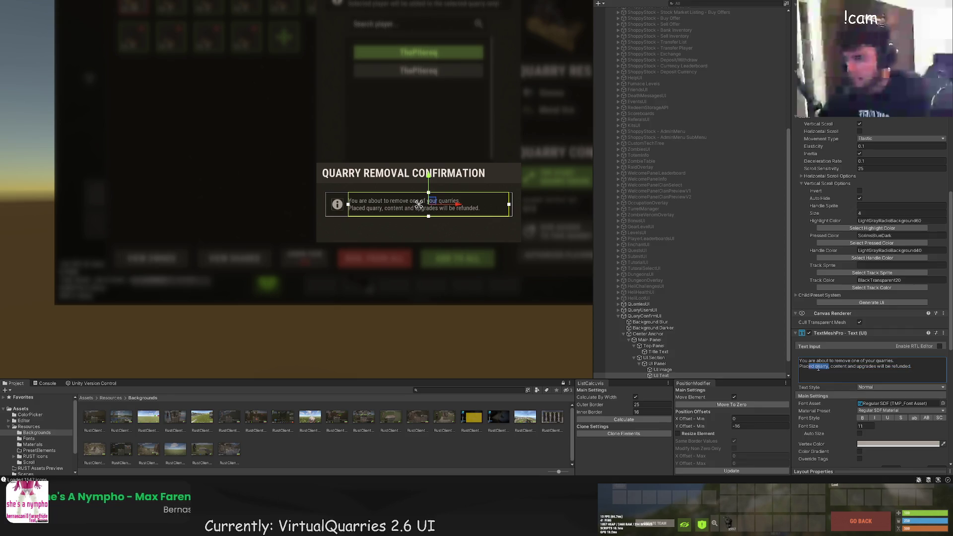
pyautogui.write('ement re')
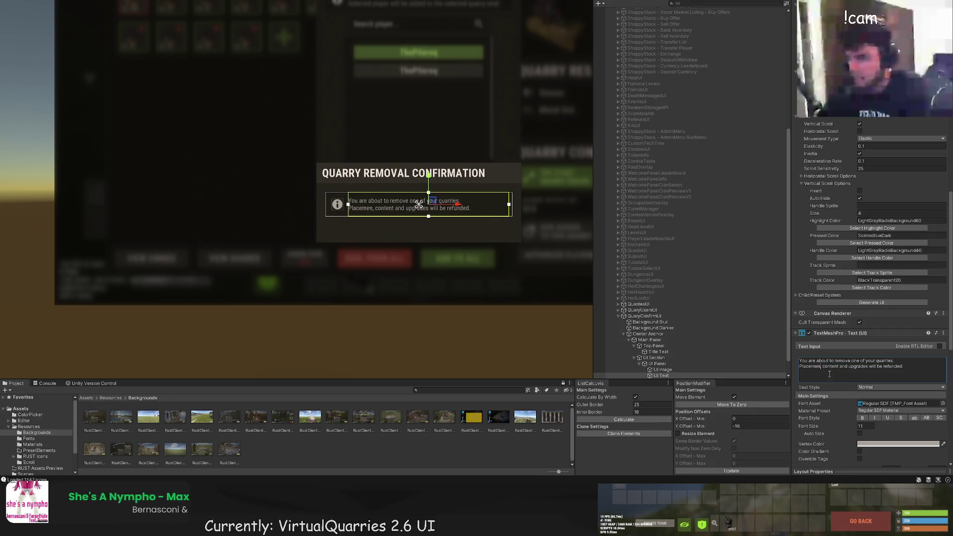
pyautogui.write('quirement')
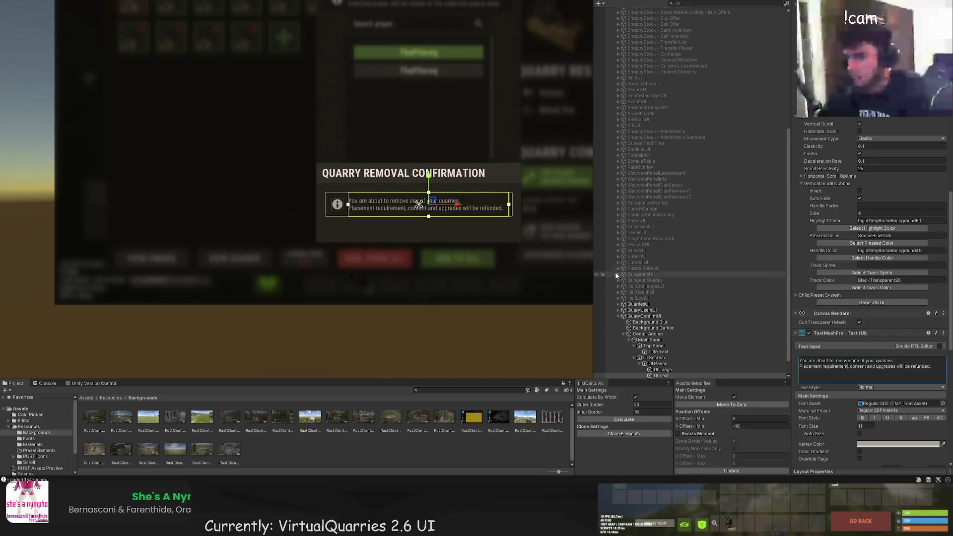
# Preview the reworded popup and select the UI Section holding the message panel
pyautogui.click(467, 250)
pyautogui.scroll(-2, 467, 250)
pyautogui.scroll(4, 452, 208)
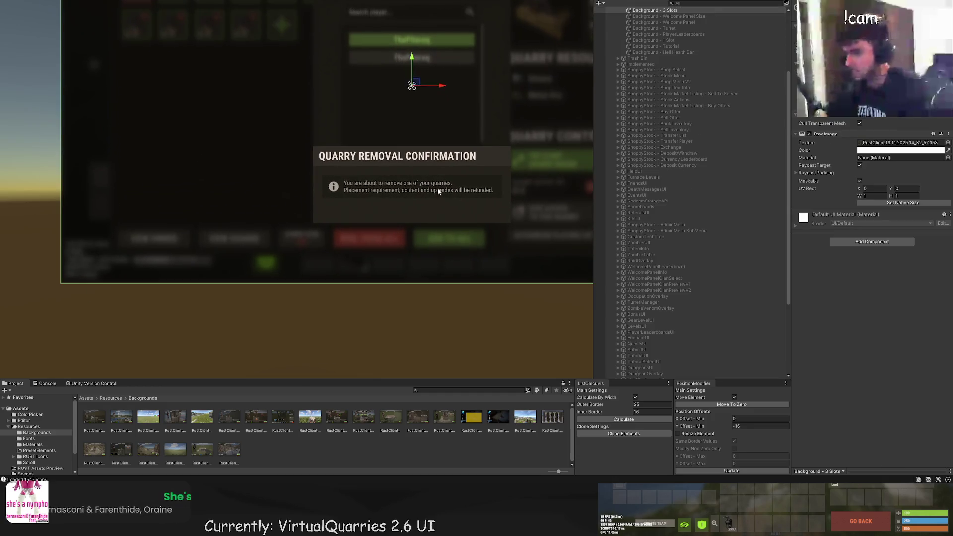
pyautogui.click(426, 208)
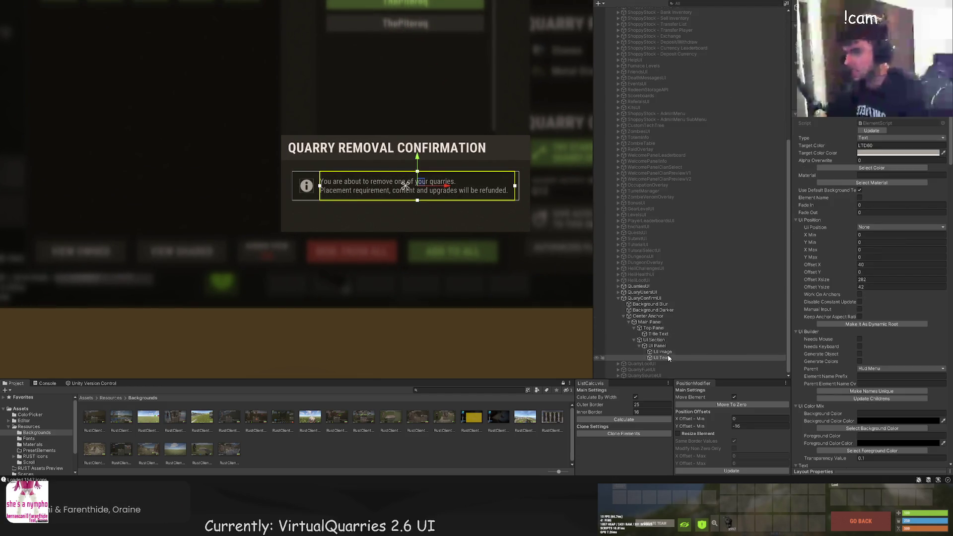
pyautogui.click(663, 346)
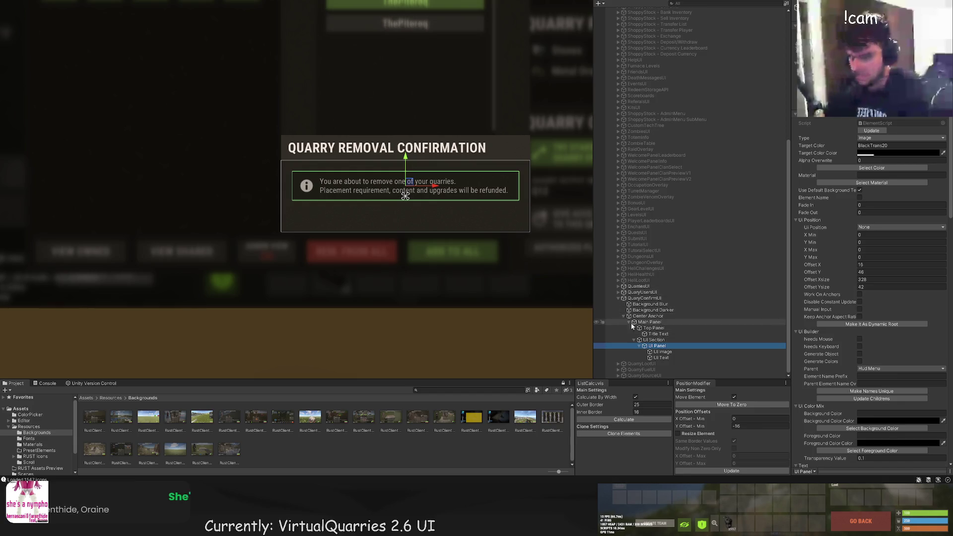
pyautogui.click(654, 340)
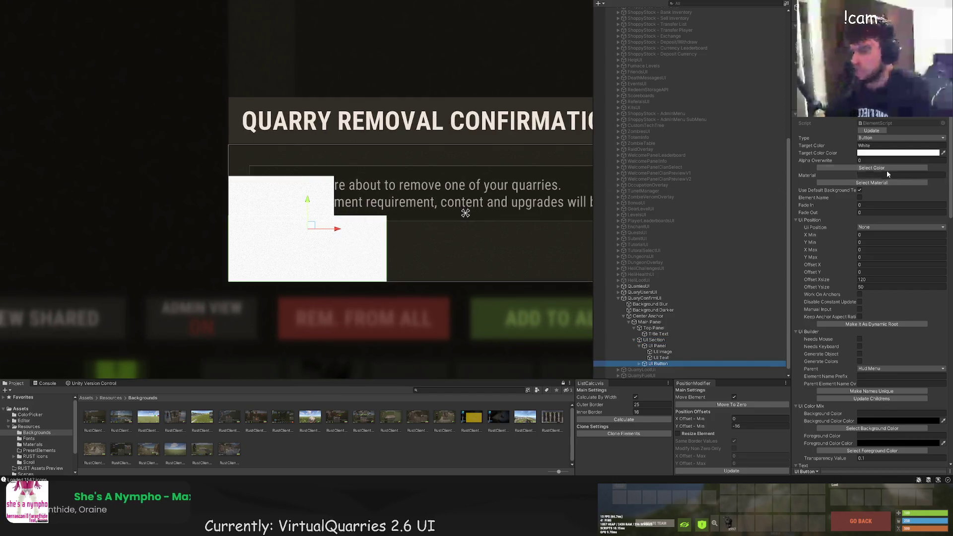
# Add a GreenBg UI Button to the section and resize it into a wide, short bar
pyautogui.click(871, 167)
pyautogui.click(152, 122)
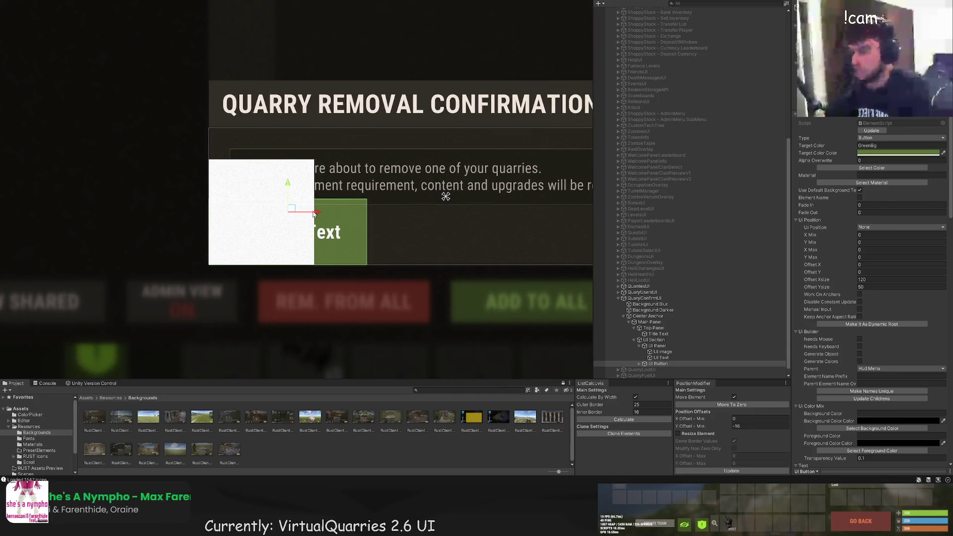
pyautogui.moveTo(338, 217); pyautogui.dragTo(336, 217)
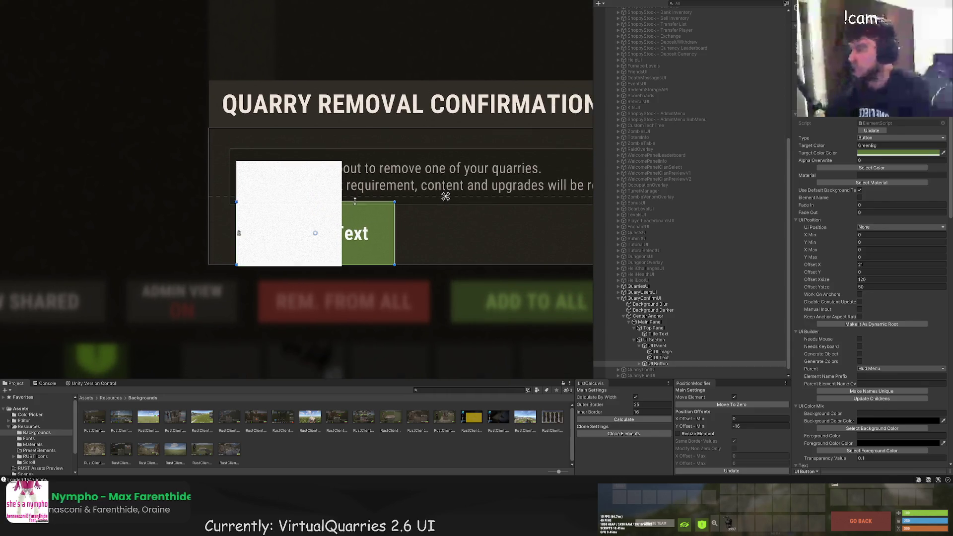
pyautogui.scroll(2, 388, 271)
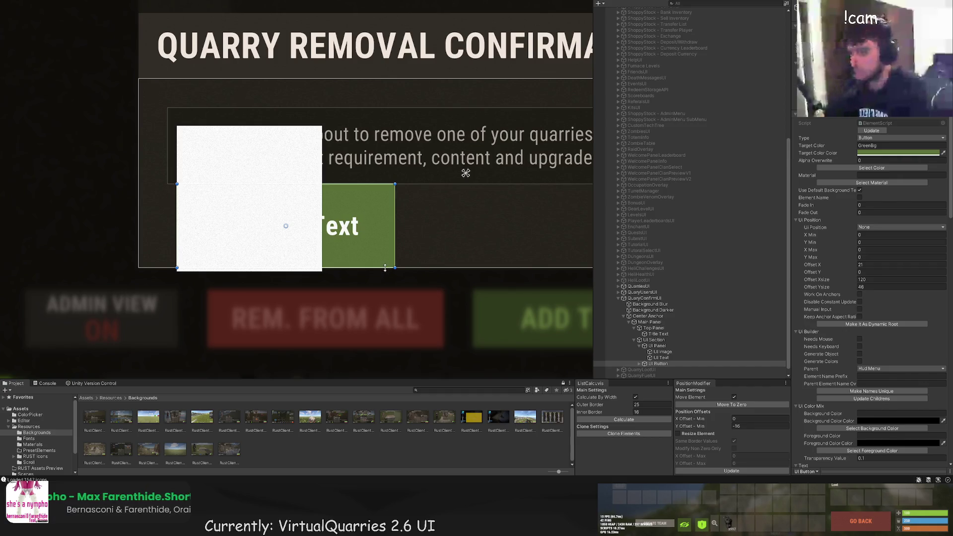
pyautogui.moveTo(385, 269); pyautogui.dragTo(385, 239)
pyautogui.scroll(1, 377, 184)
pyautogui.moveTo(375, 187); pyautogui.dragTo(371, 199)
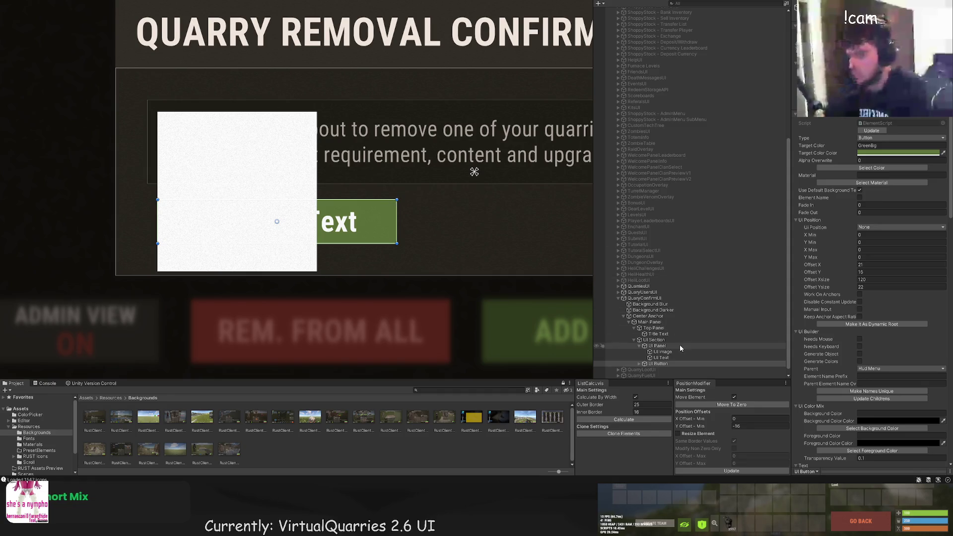
pyautogui.moveTo(375, 190); pyautogui.dragTo(427, 189)
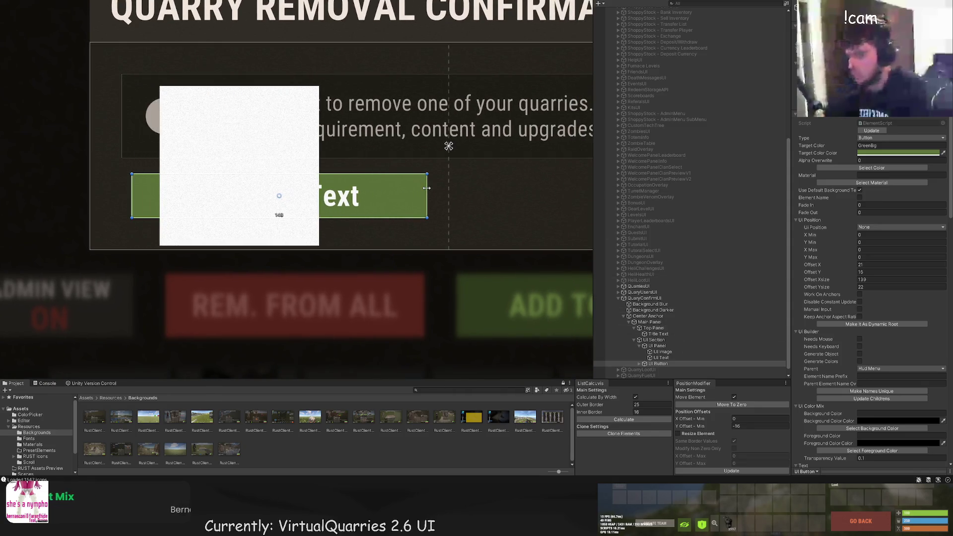
pyautogui.scroll(-1, 642, 362)
pyautogui.scroll(-1, 652, 360)
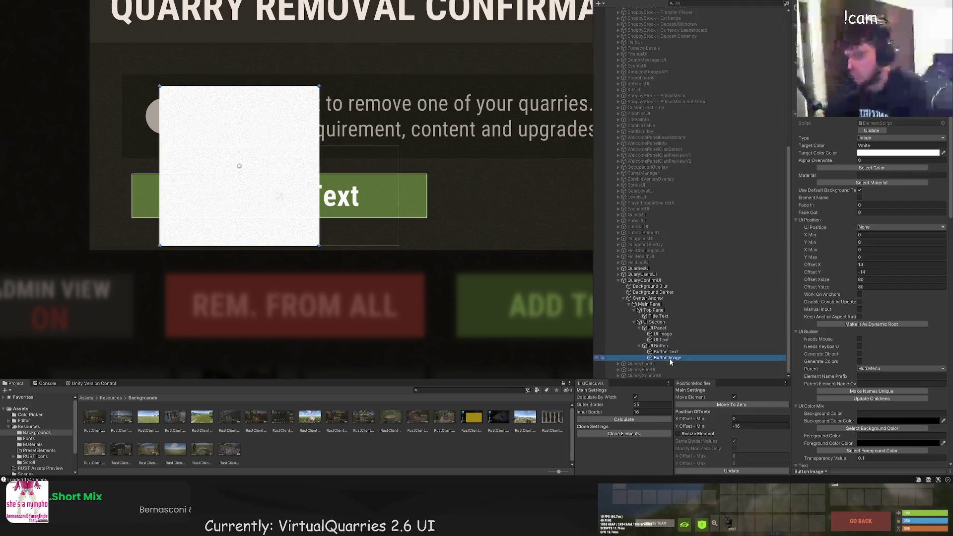
# Give the button's label text a light green colour
pyautogui.click(663, 357)
pyautogui.click(873, 167)
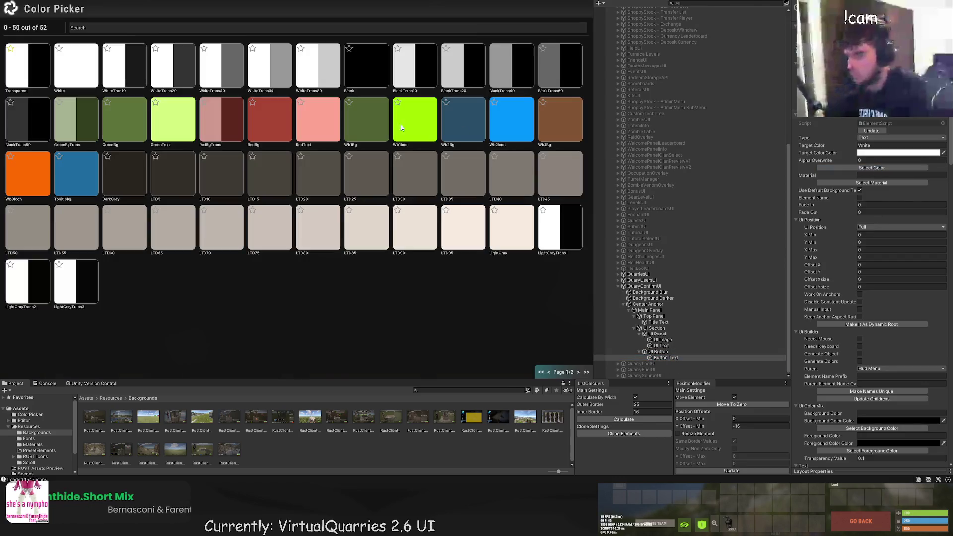
pyautogui.click(179, 123)
pyautogui.scroll(-10, 842, 389)
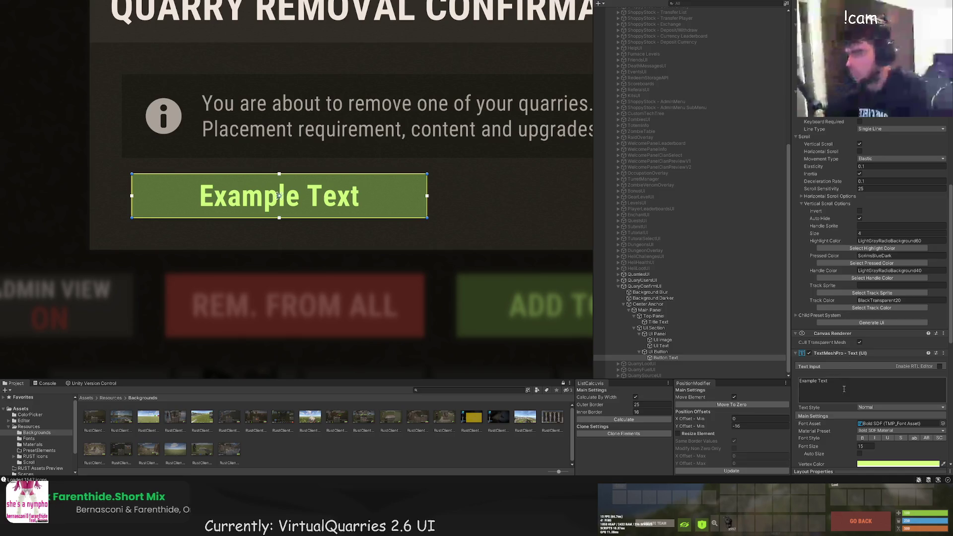
# Change the button label from Example Text to 'CONFIRM & REMOVE'
pyautogui.write('C')
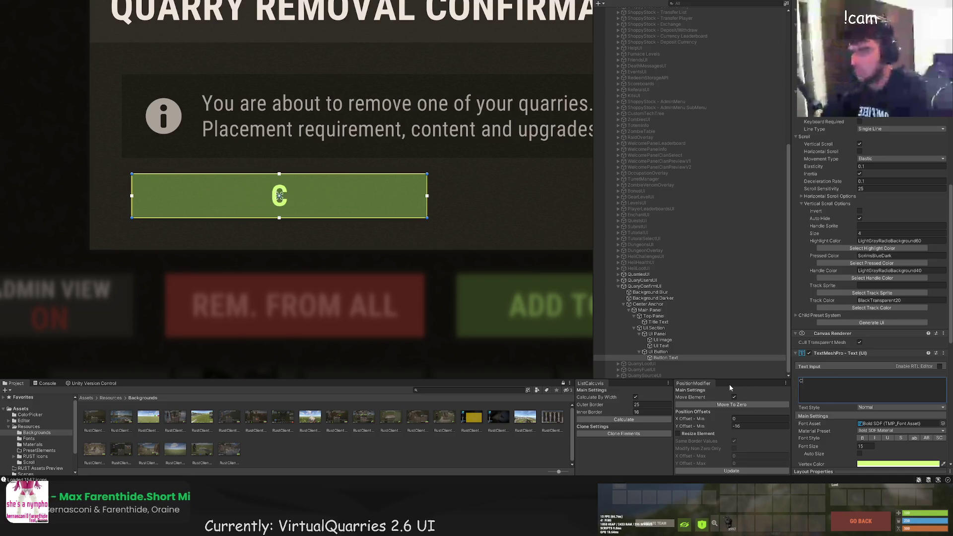
pyautogui.write('ONFIRM & REMOVE')
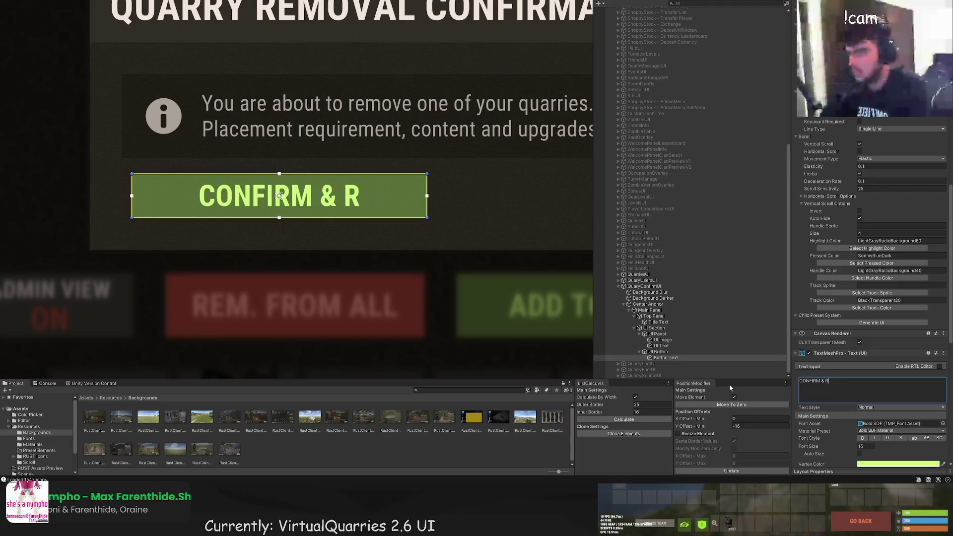
pyautogui.scroll(-1, 389, 251)
pyautogui.scroll(-5, 389, 252)
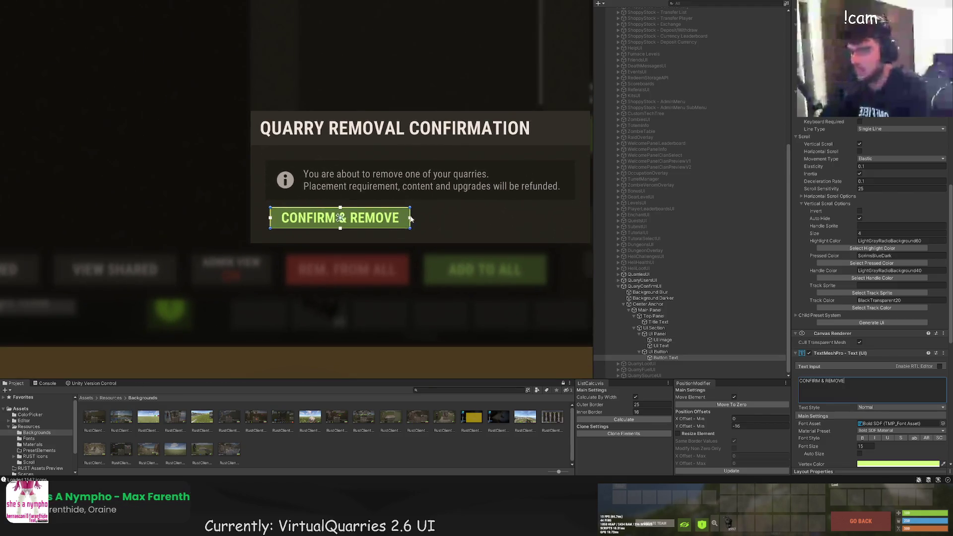
pyautogui.moveTo(410, 210); pyautogui.dragTo(400, 209)
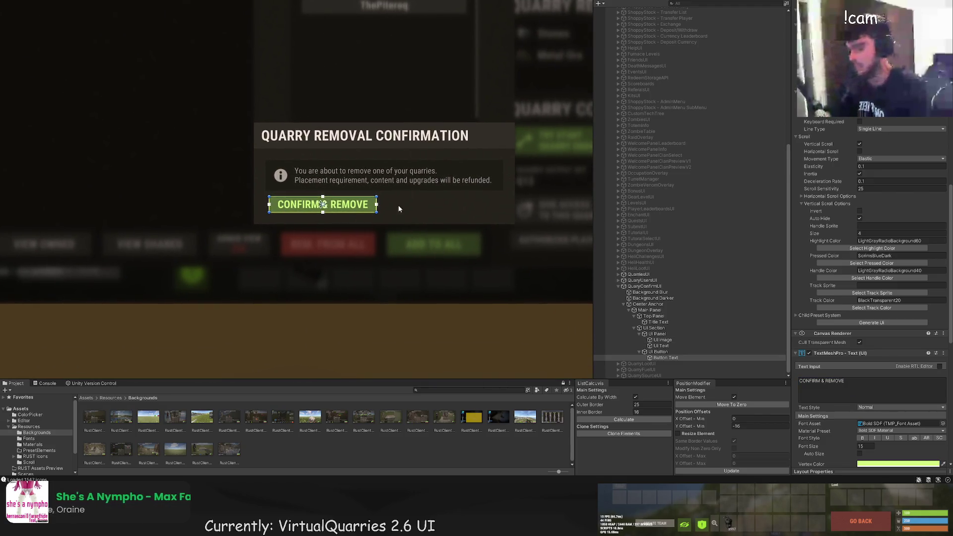
pyautogui.scroll(-5, 866, 314)
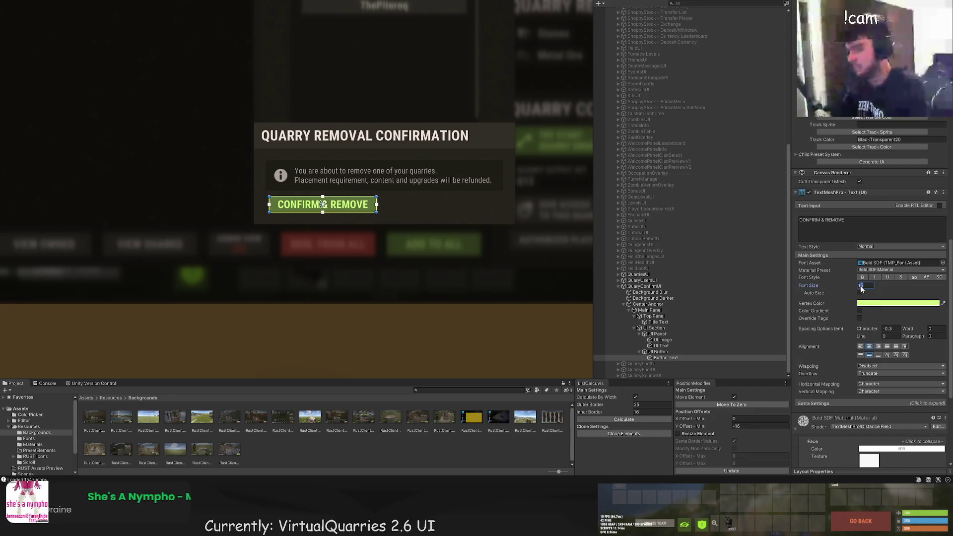
pyautogui.scroll(-2, 446, 208)
pyautogui.click(353, 206)
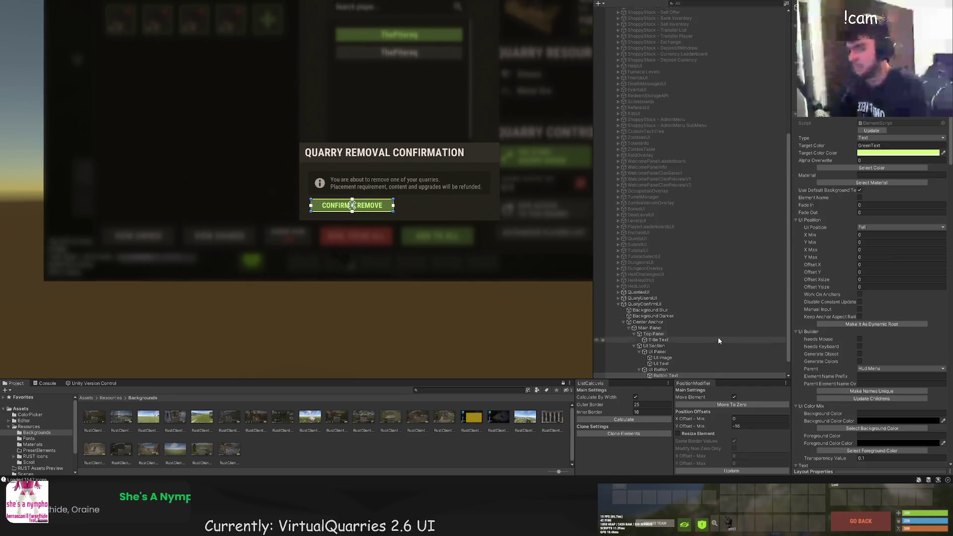
# Duplicate the CONFIRM & REMOVE button and place the copy beside the first
pyautogui.scroll(3, 433, 231)
pyautogui.moveTo(414, 215); pyautogui.dragTo(366, 210)
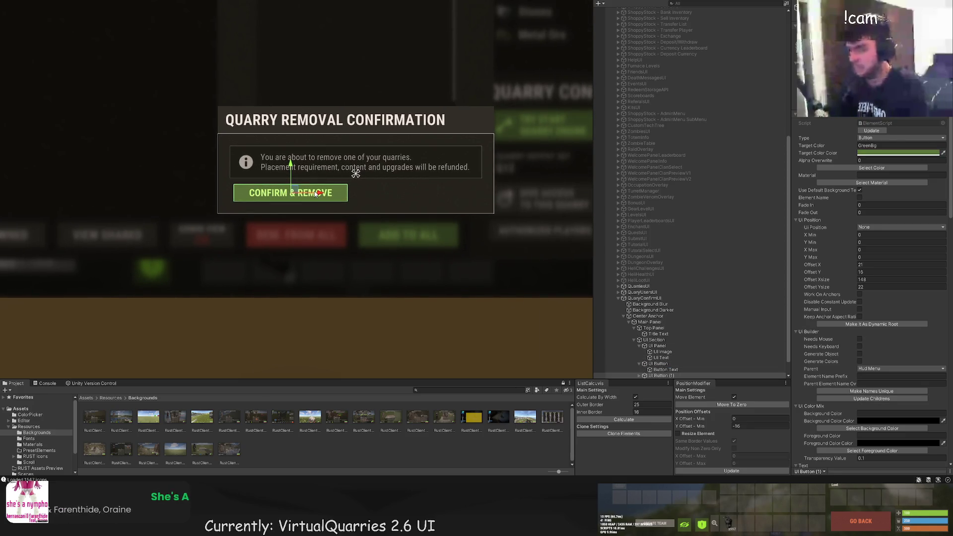
pyautogui.hotkey('ctrl', 'd')
pyautogui.moveTo(443, 201)
pyautogui.mouseDown()
pyautogui.moveTo(433, 200)
pyautogui.moveTo(444, 199)
pyautogui.mouseUp()
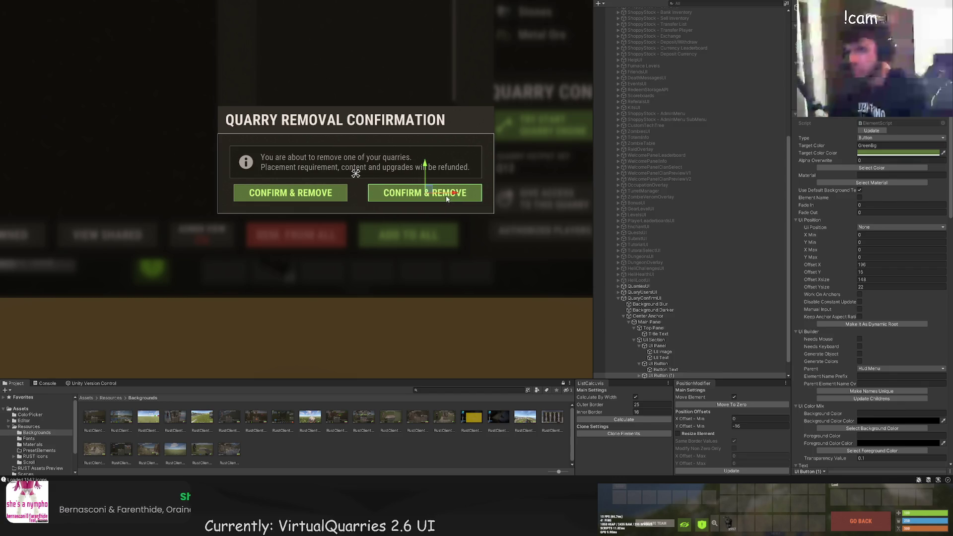
pyautogui.scroll(5, 447, 199)
pyautogui.moveTo(394, 198); pyautogui.dragTo(396, 200)
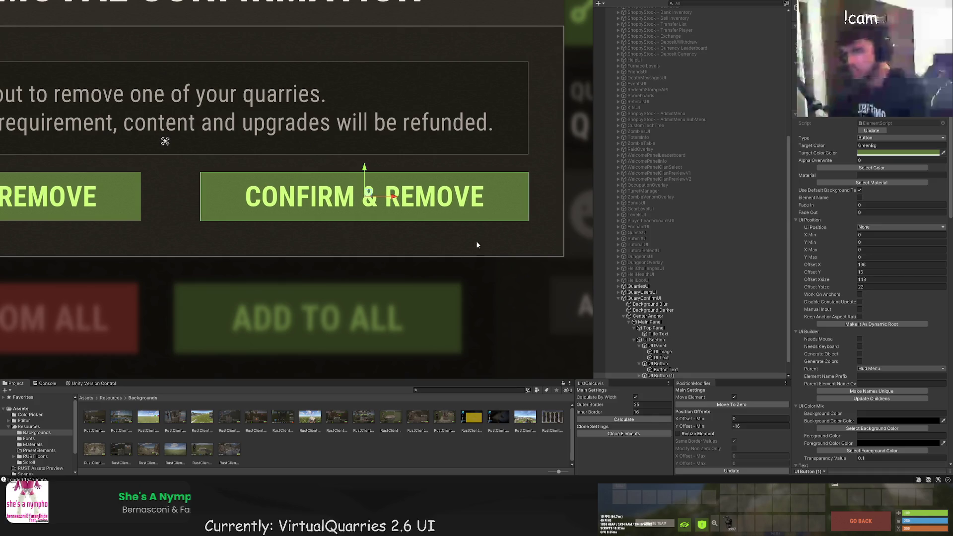
# Set the second button's X Offset Min to -8, apply it, and bring up its colour choices
pyautogui.write('-8')
pyautogui.click(730, 471)
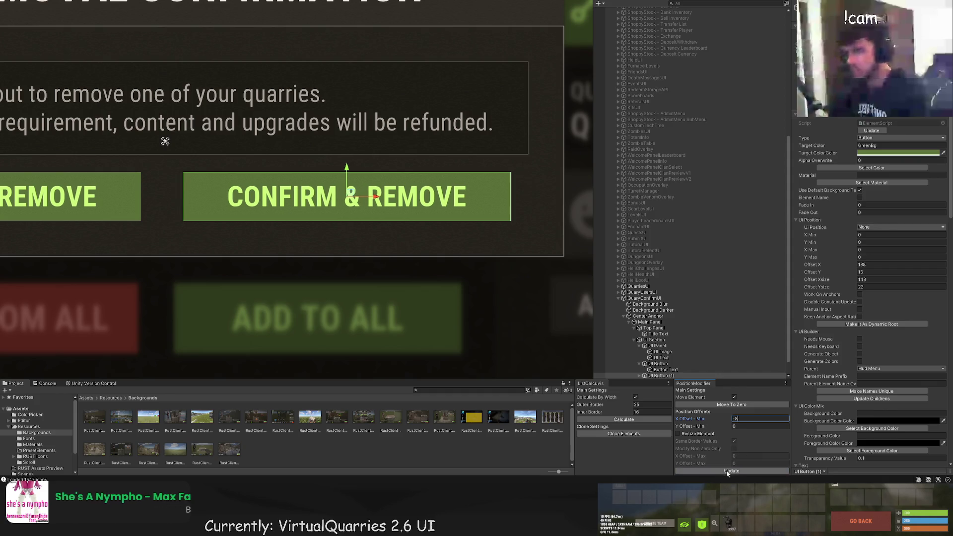
pyautogui.scroll(-5, 793, 325)
pyautogui.scroll(-5, 420, 210)
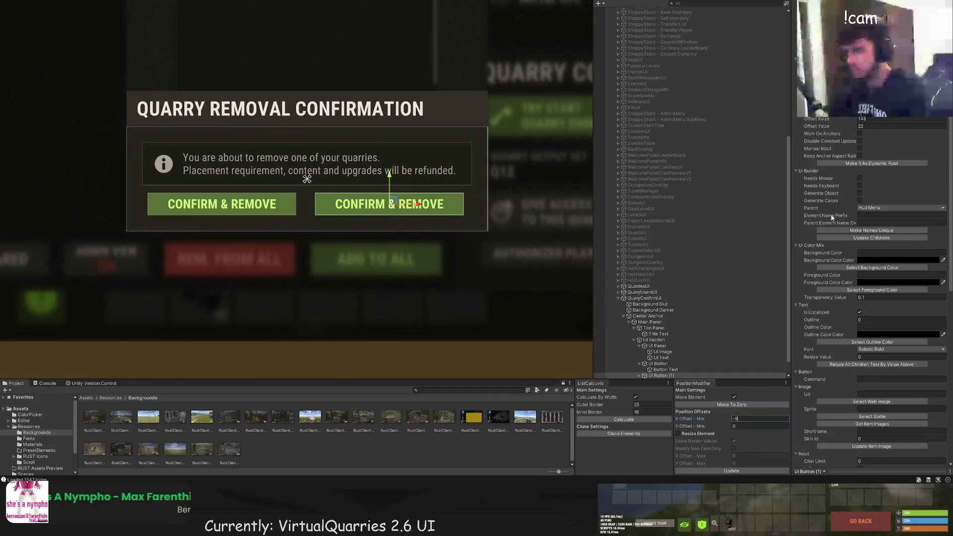
pyautogui.scroll(5, 835, 221)
pyautogui.scroll(-5, 867, 232)
pyautogui.scroll(-1, 720, 323)
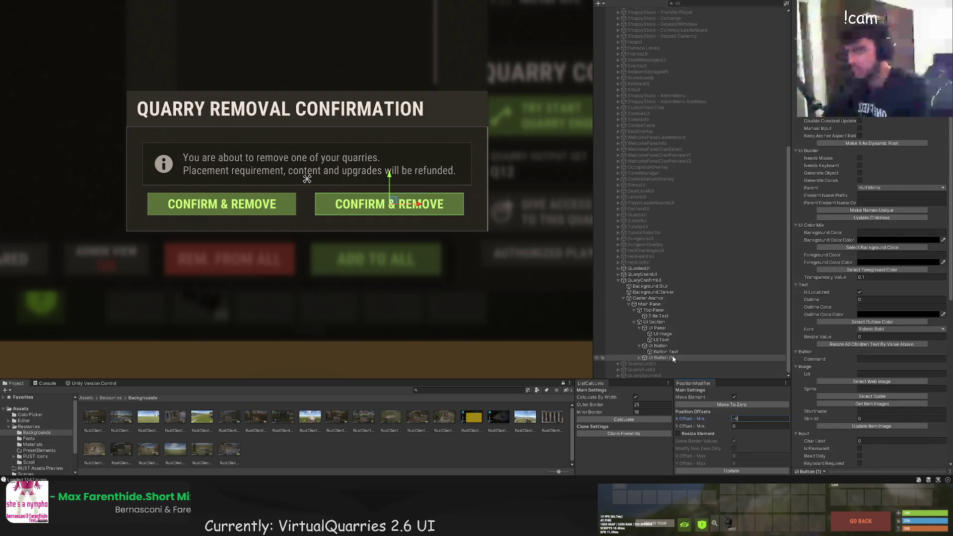
pyautogui.scroll(-8, 799, 296)
pyautogui.scroll(12, 799, 297)
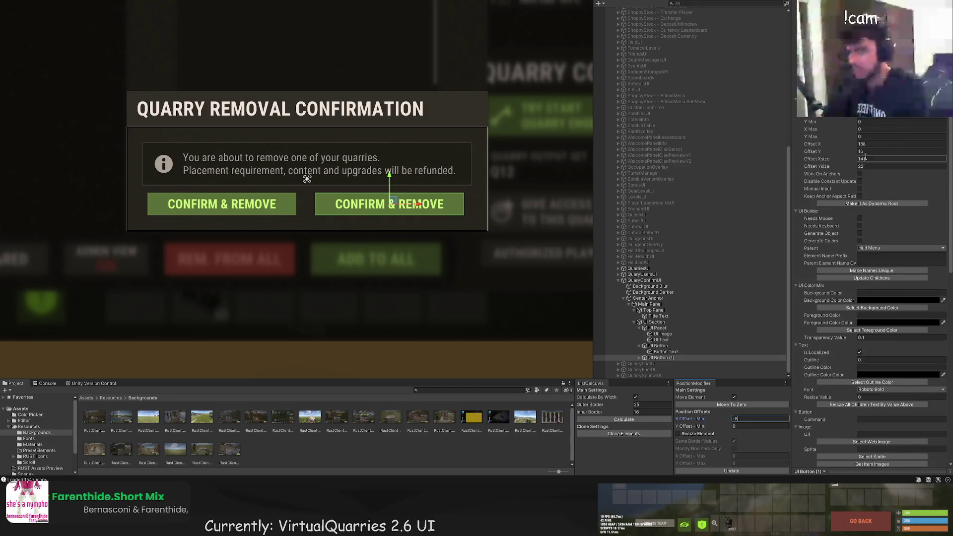
pyautogui.click(822, 168)
# Give the second button an LTD10 background and LTD80 label text
pyautogui.click(199, 173)
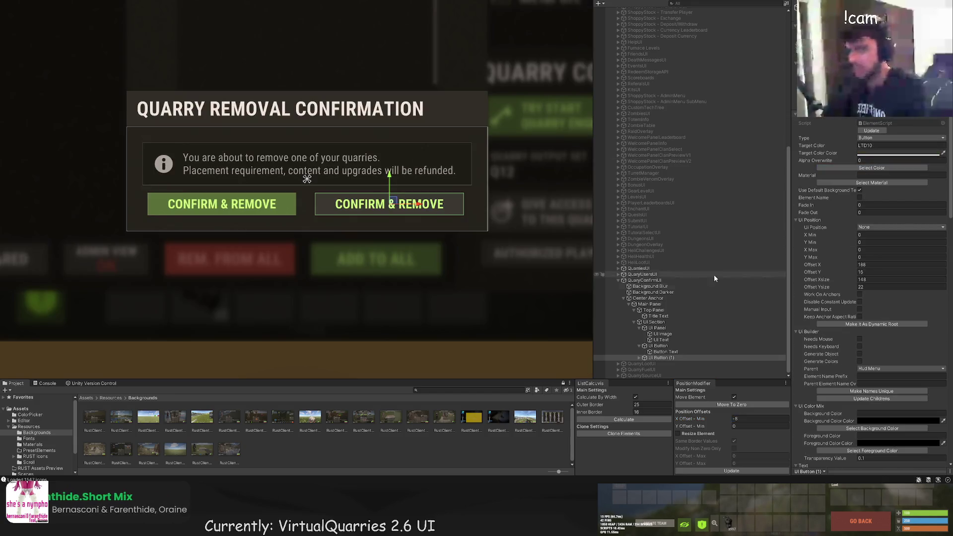
pyautogui.click(642, 358)
pyautogui.click(655, 364)
pyautogui.click(871, 168)
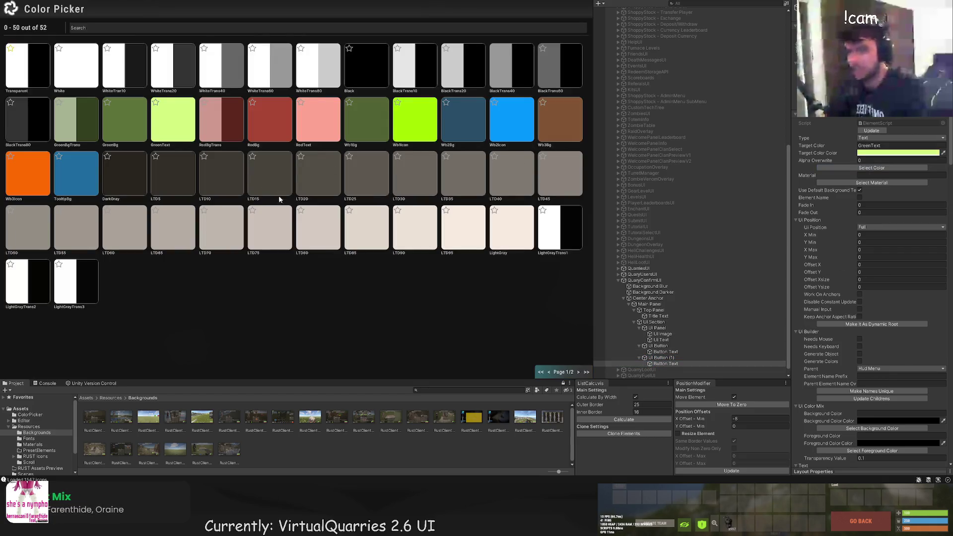
pyautogui.click(313, 232)
# Change the second button's label text to 'CANCEL & GO BACK'
pyautogui.scroll(-15, 931, 267)
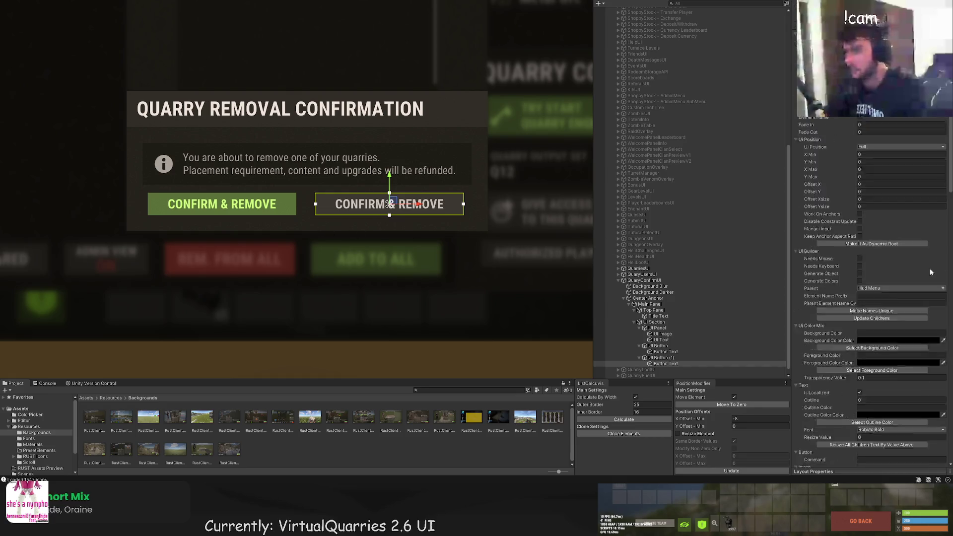
pyautogui.write('GO BACK')
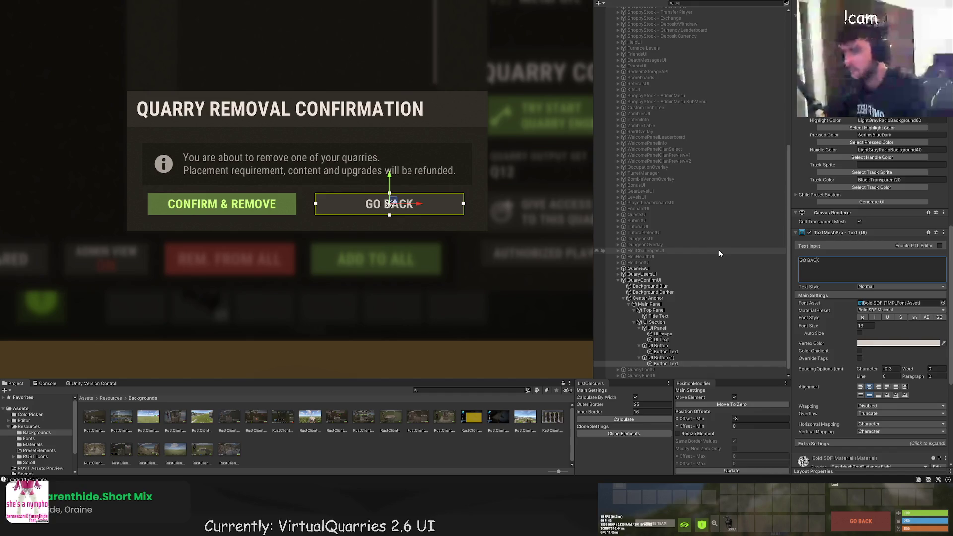
pyautogui.press('Home')
pyautogui.write('CANCEL &')
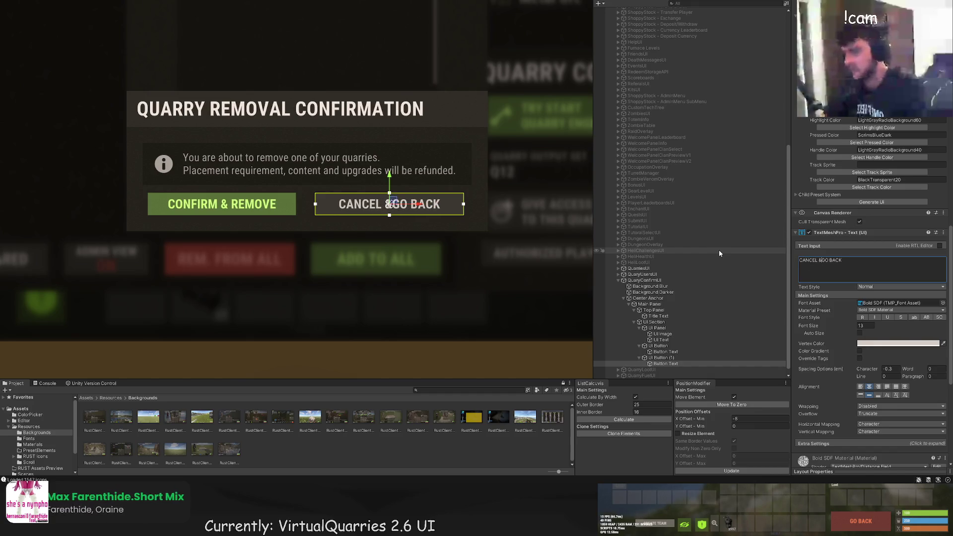
pyautogui.click(666, 352)
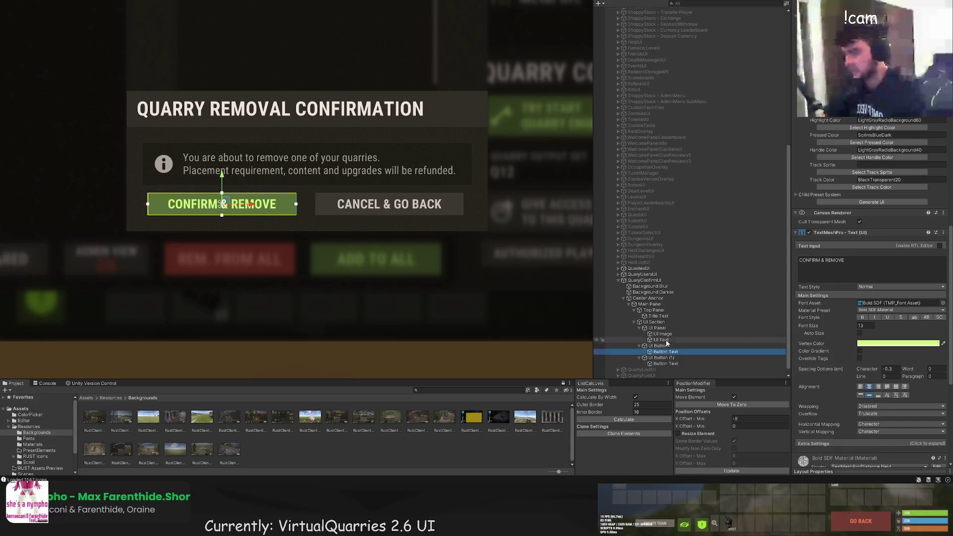
# Make the CONFIRM & REMOVE label and button background red
pyautogui.scroll(5, 298, 208)
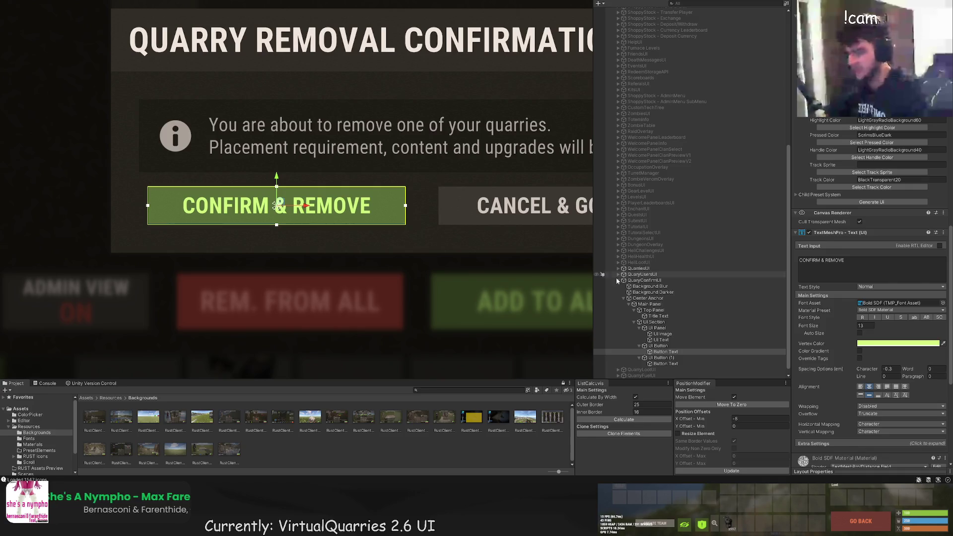
pyautogui.scroll(10, 868, 201)
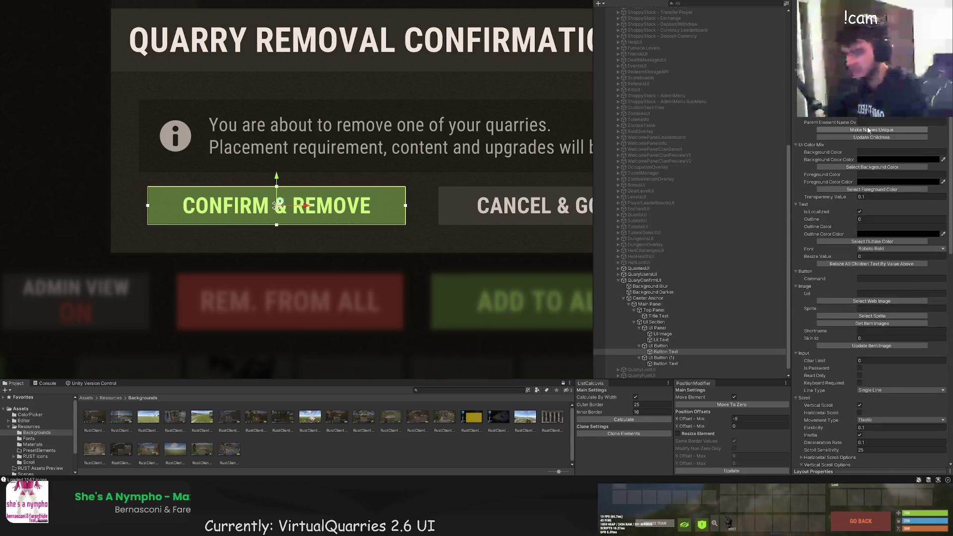
pyautogui.click(869, 149)
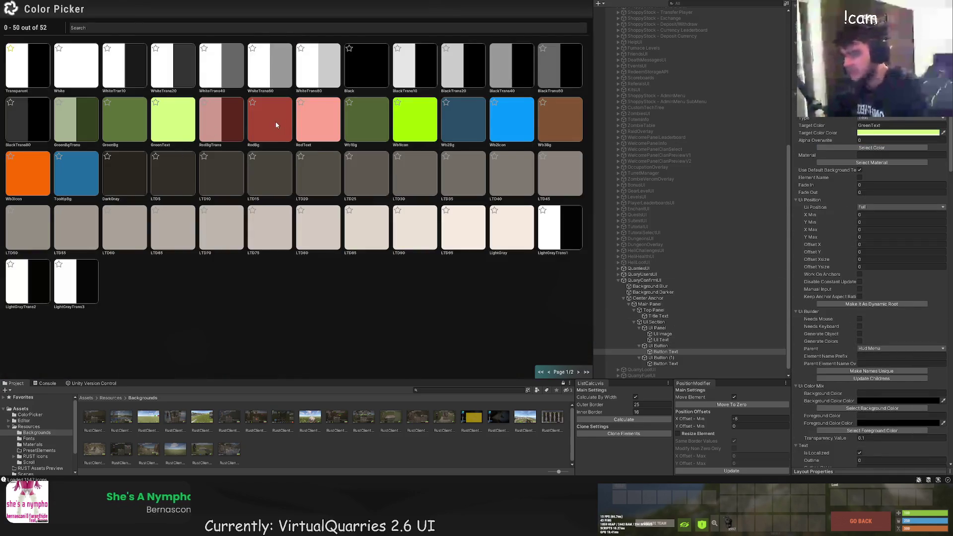
pyautogui.click(318, 130)
pyautogui.click(695, 345)
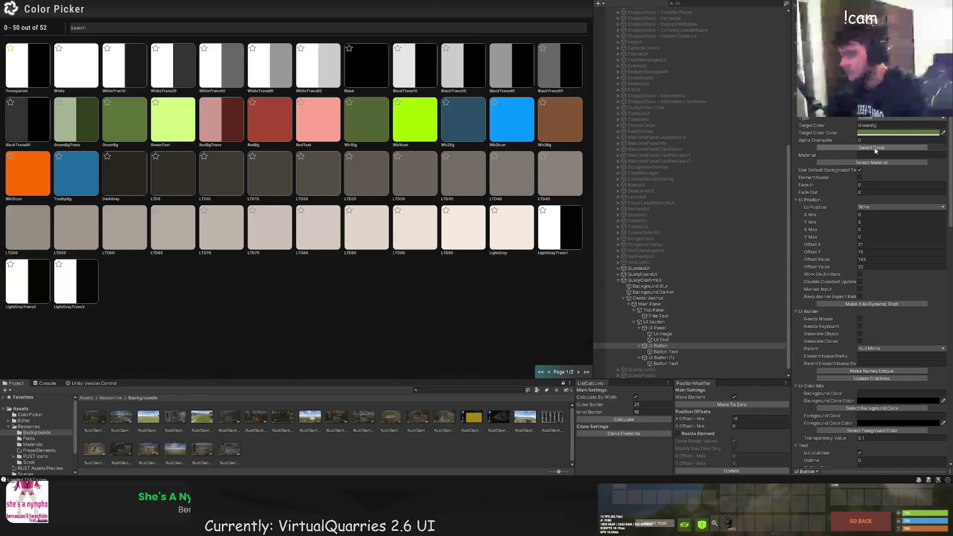
pyautogui.click(876, 148)
pyautogui.click(265, 122)
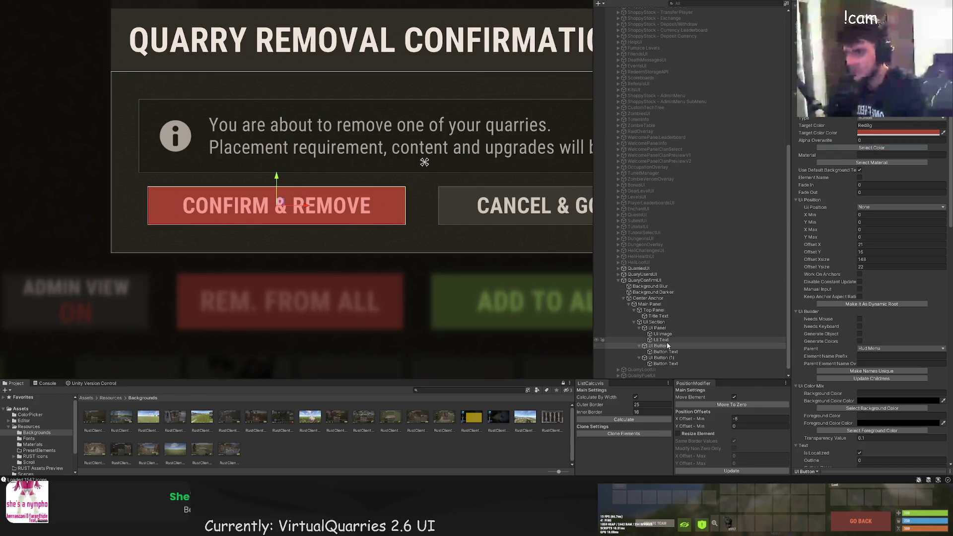
# Reposition the Confirm button by editing and applying its minimum X offset
pyautogui.scroll(2, 286, 208)
pyautogui.moveTo(303, 206); pyautogui.dragTo(293, 207)
pyautogui.click(742, 418)
pyautogui.click(731, 472)
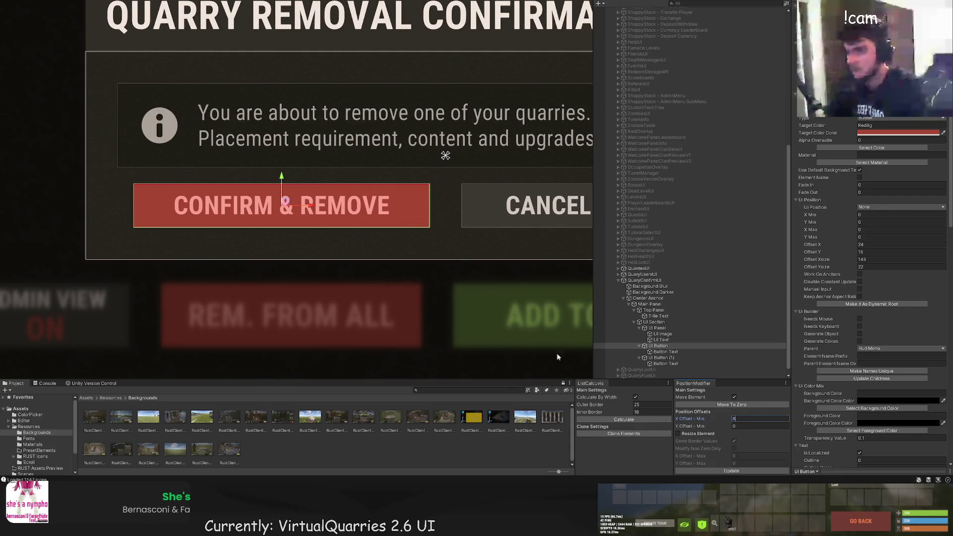
pyautogui.scroll(-4, 443, 244)
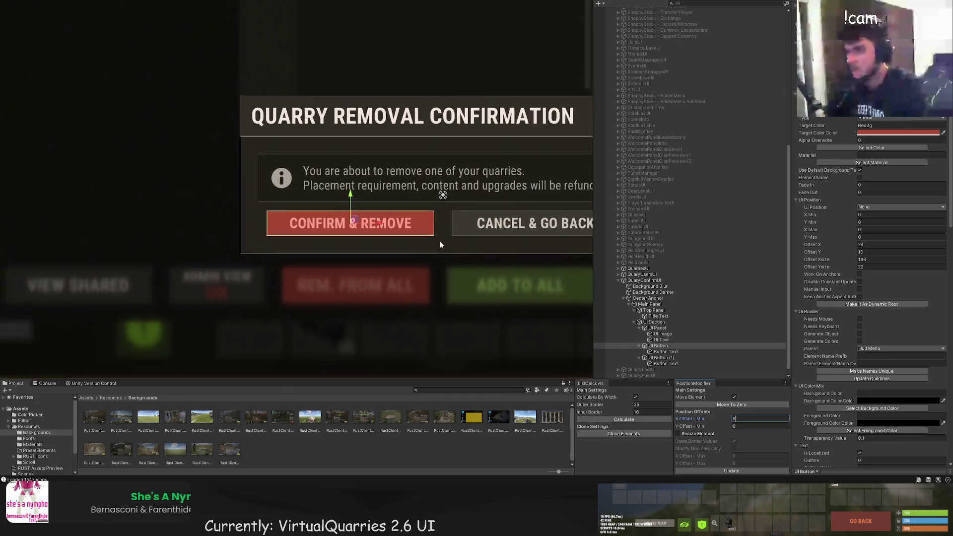
pyautogui.scroll(5, 336, 207)
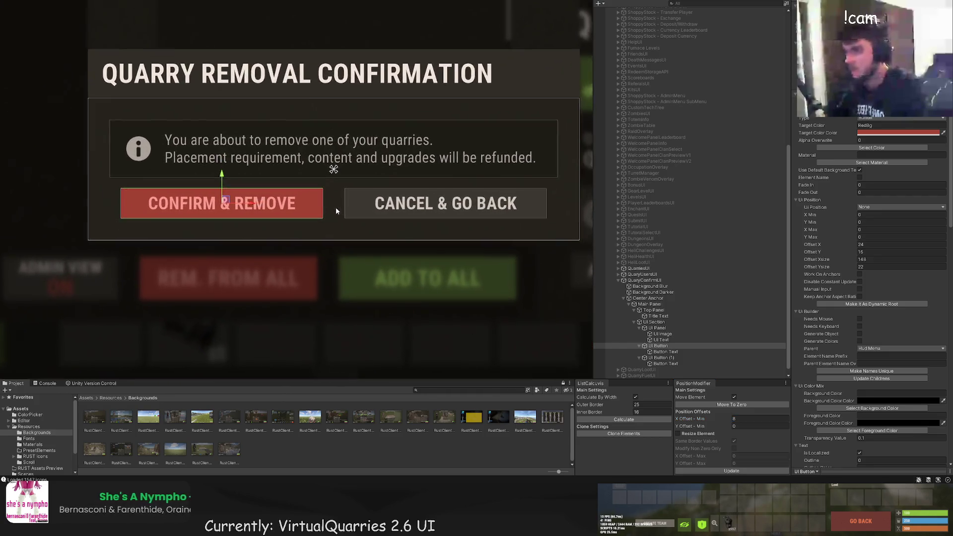
pyautogui.scroll(-2, 333, 243)
pyautogui.scroll(-5, 339, 244)
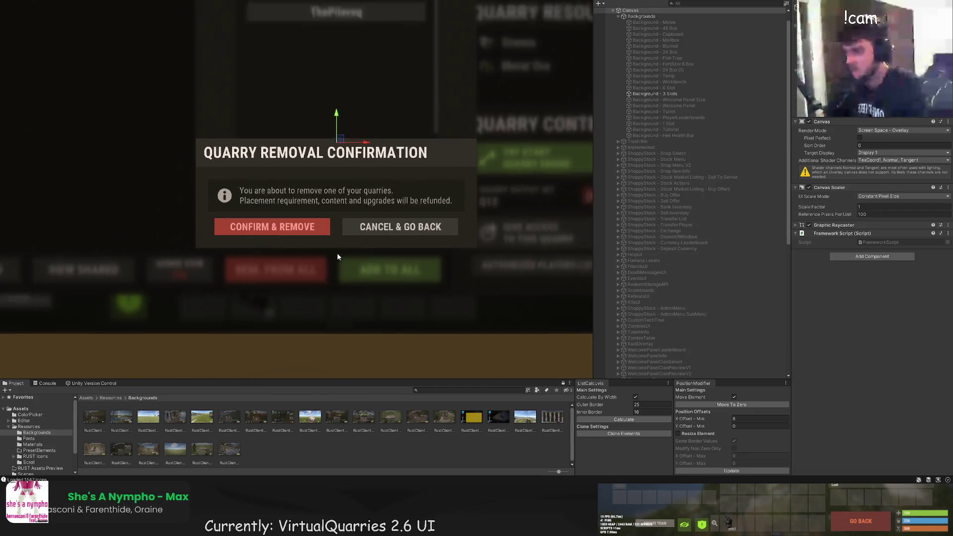
# Narrow the Confirm button from its right edge
pyautogui.click(85, 282)
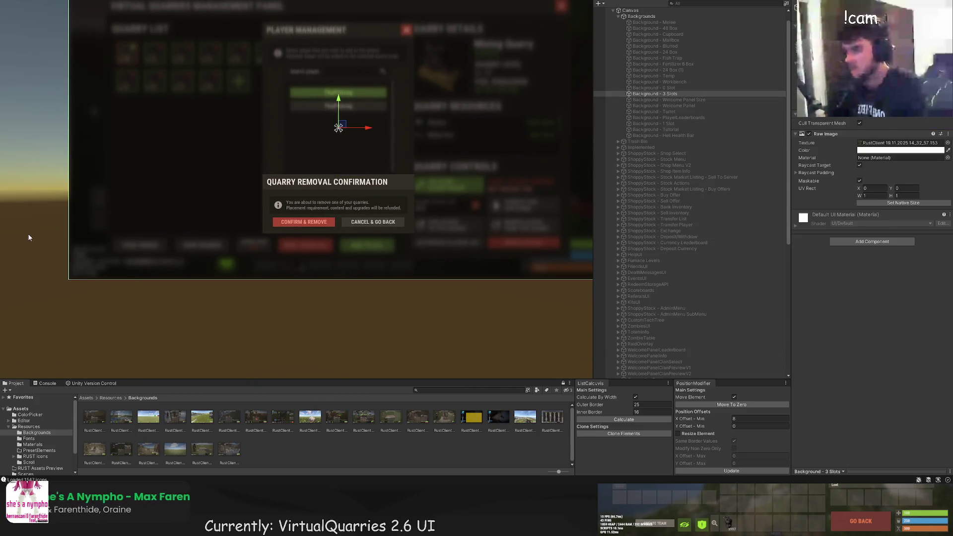
pyautogui.moveTo(179, 235); pyautogui.dragTo(184, 213)
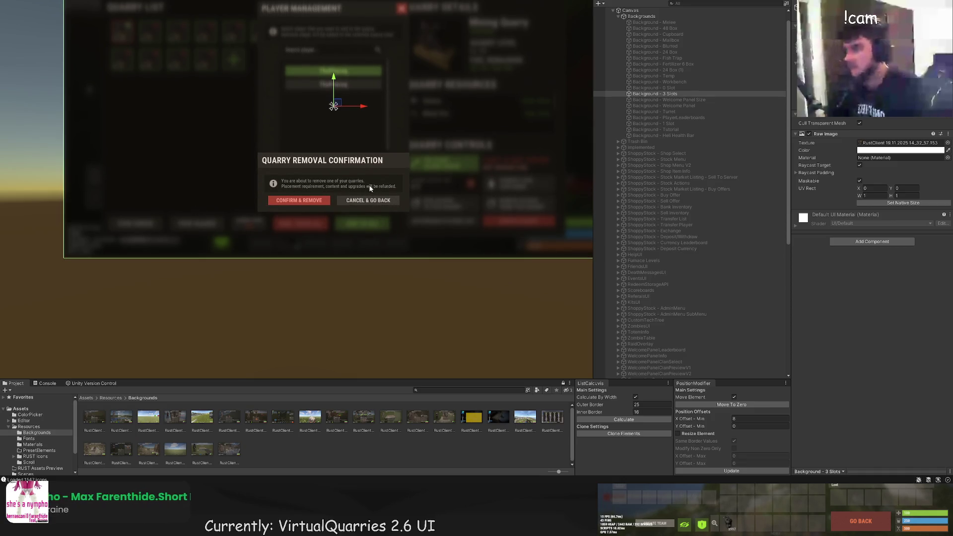
pyautogui.scroll(6, 368, 179)
pyautogui.click(344, 182)
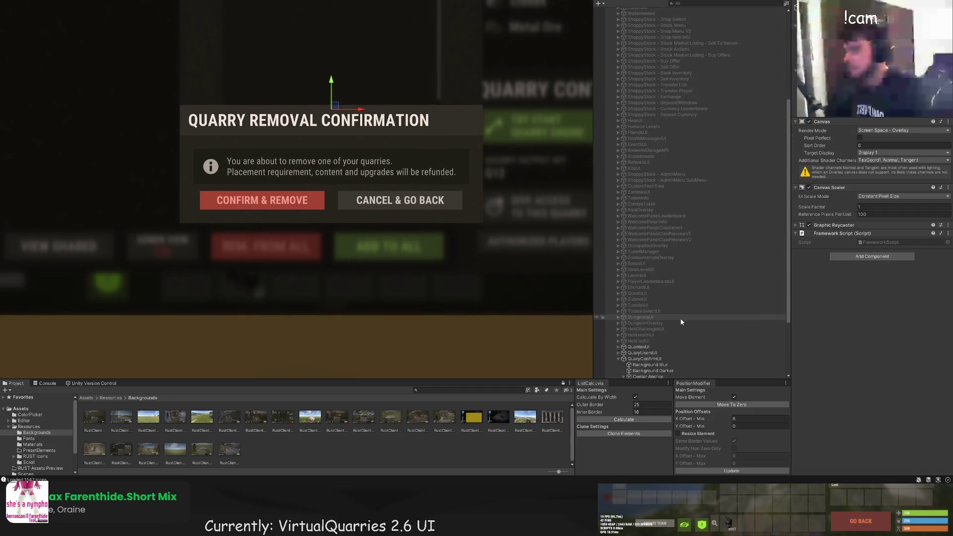
pyautogui.click(318, 201)
pyautogui.scroll(4, 319, 202)
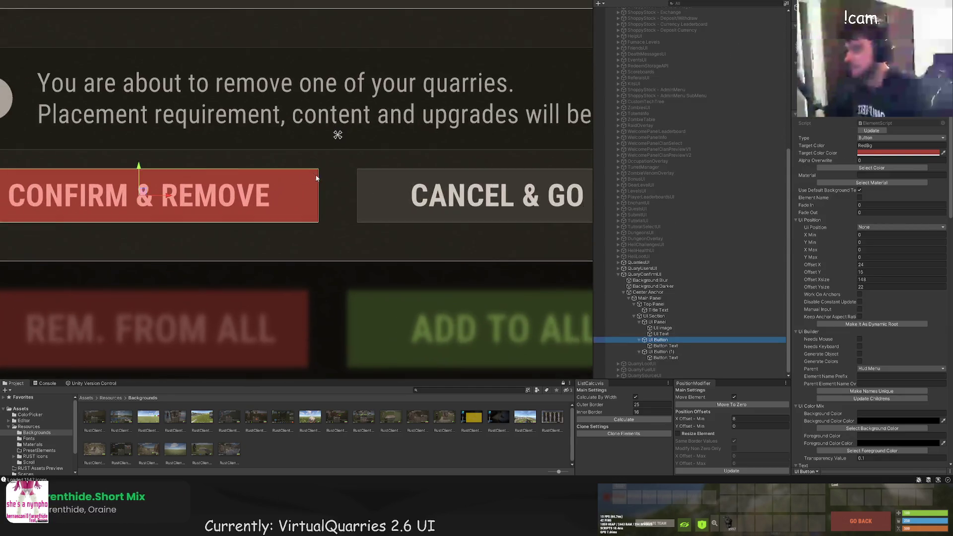
pyautogui.moveTo(321, 183); pyautogui.dragTo(295, 183)
# Narrow the Cancel button from its left edge and move it slightly left
pyautogui.click(663, 352)
pyautogui.moveTo(363, 183); pyautogui.dragTo(385, 183)
pyautogui.moveTo(460, 210); pyautogui.dragTo(335, 189)
pyautogui.press('w')
pyautogui.moveTo(480, 181); pyautogui.dragTo(469, 181)
pyautogui.doubleClick(658, 340)
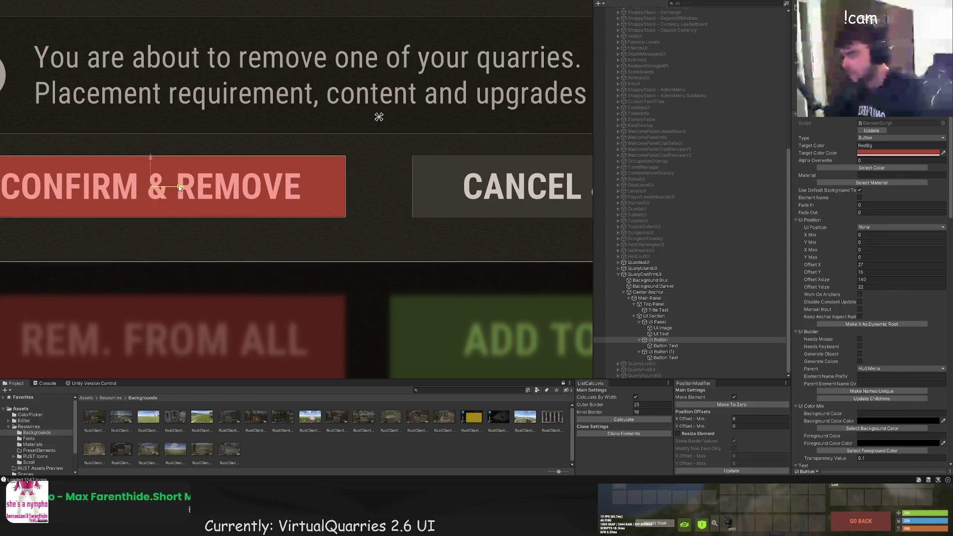
# Inspect the canvas, the quarries scroll area and the 3 Slots background screenshot
pyautogui.click(330, 128)
pyautogui.scroll(-3, 329, 149)
pyautogui.scroll(-2, 330, 152)
pyautogui.click(260, 318)
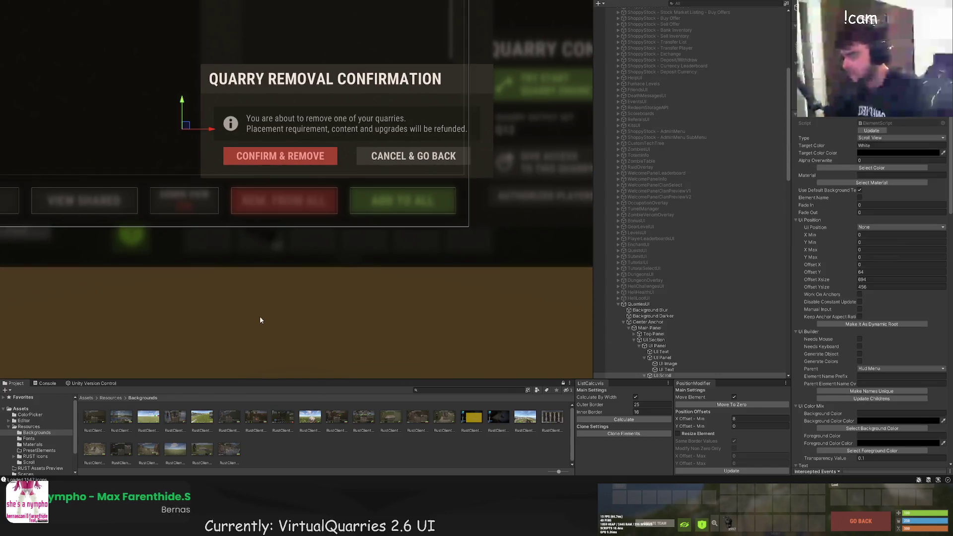
pyautogui.press('f')
pyautogui.click(35, 175)
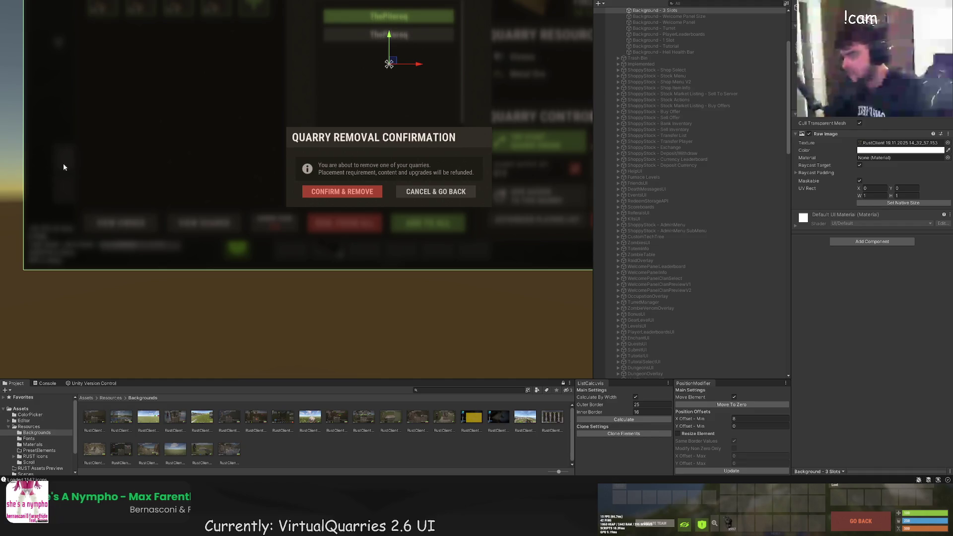
pyautogui.scroll(-2, 106, 144)
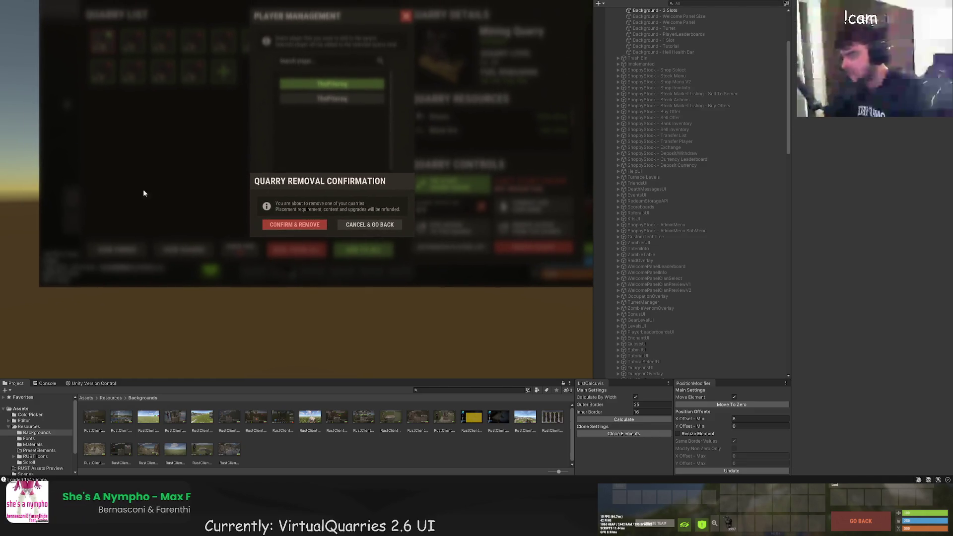
pyautogui.scroll(2, 279, 206)
pyautogui.scroll(2, 279, 205)
pyautogui.scroll(-5, 645, 347)
# Compare against the quarries panel's text and red button, then duplicate the CONFIRM & REMOVE button
pyautogui.click(688, 311)
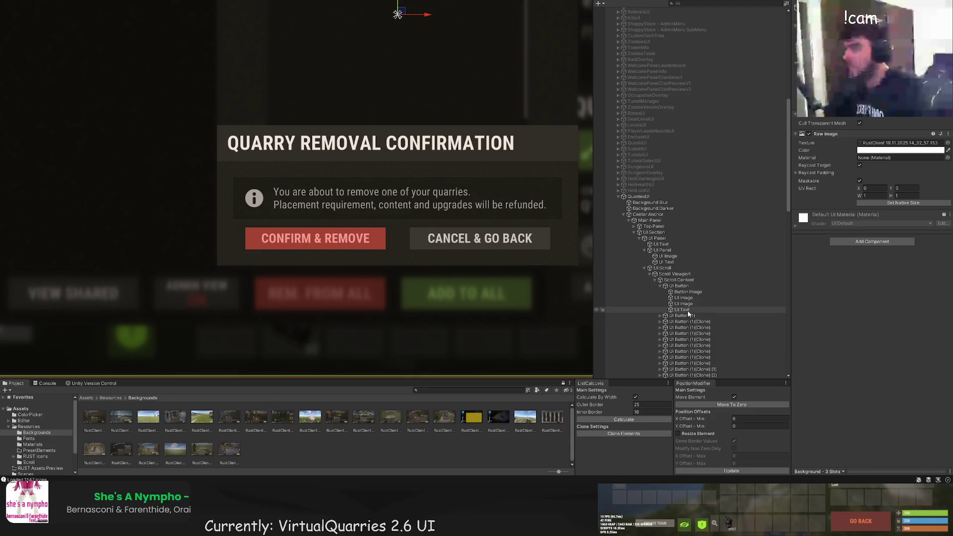
pyautogui.scroll(-10, 688, 311)
pyautogui.click(655, 284)
pyautogui.scroll(-3, 671, 307)
pyautogui.click(658, 340)
pyautogui.click(663, 352)
pyautogui.click(666, 346)
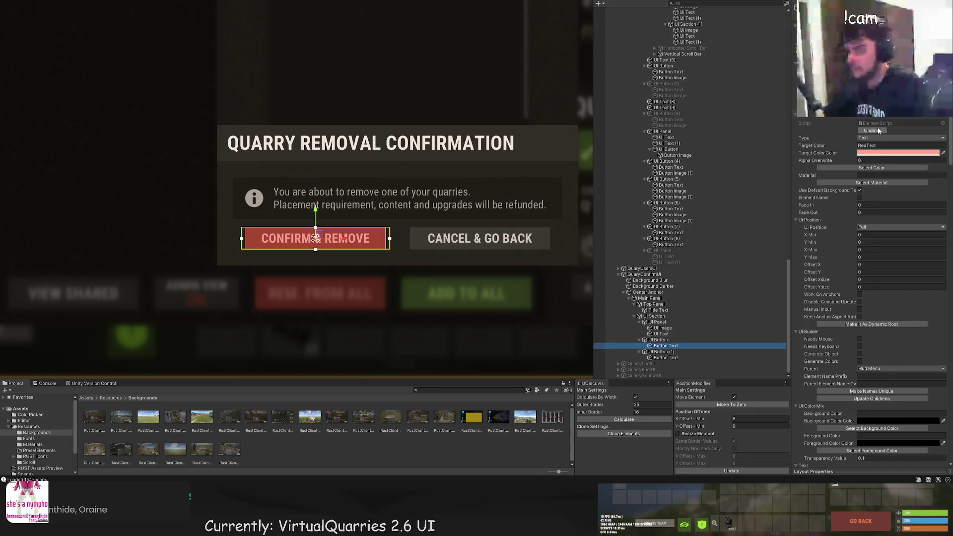
pyautogui.click(694, 358)
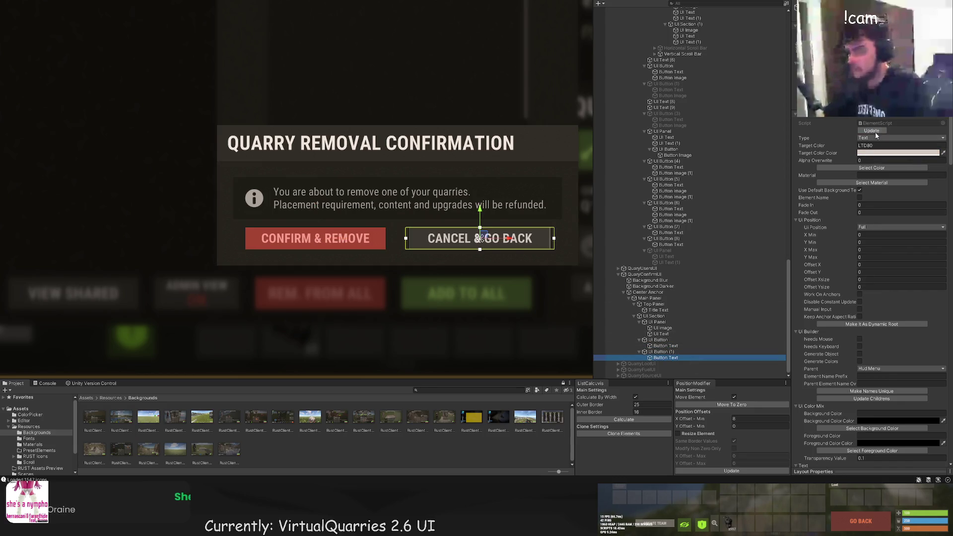
pyautogui.click(659, 340)
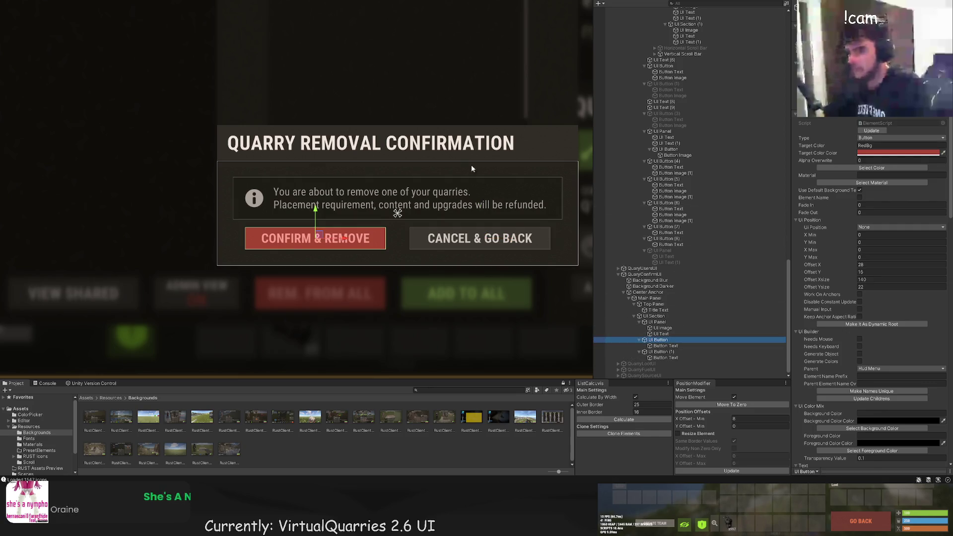
pyautogui.hotkey('ctrl', 'd')
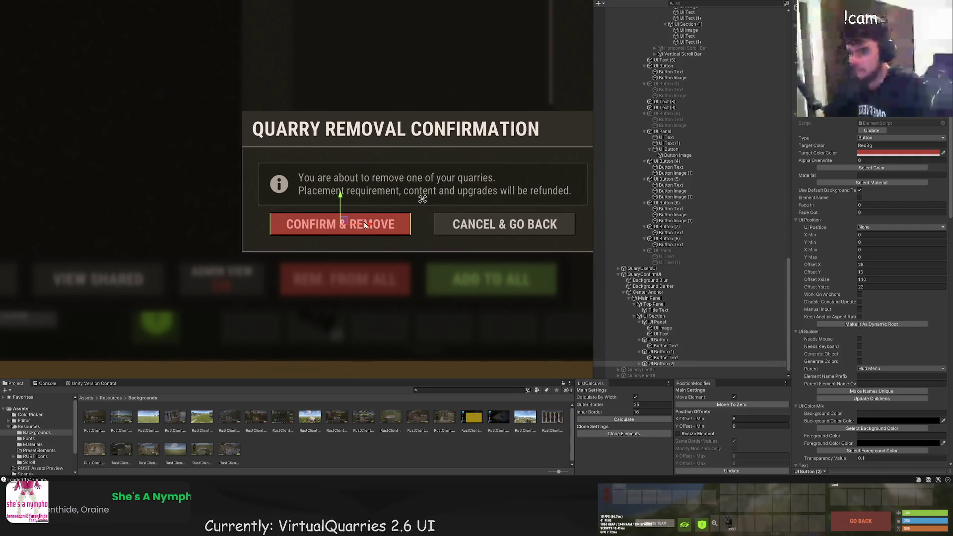
# Move the trial copy of the red button around, then delete it
pyautogui.moveTo(364, 228)
pyautogui.mouseDown()
pyautogui.moveTo(270, 222)
pyautogui.moveTo(571, 227)
pyautogui.mouseUp()
pyautogui.scroll(3, 270, 222)
pyautogui.scroll(2, 386, 240)
pyautogui.moveTo(359, 176); pyautogui.dragTo(370, 176)
pyautogui.scroll(-3, 412, 208)
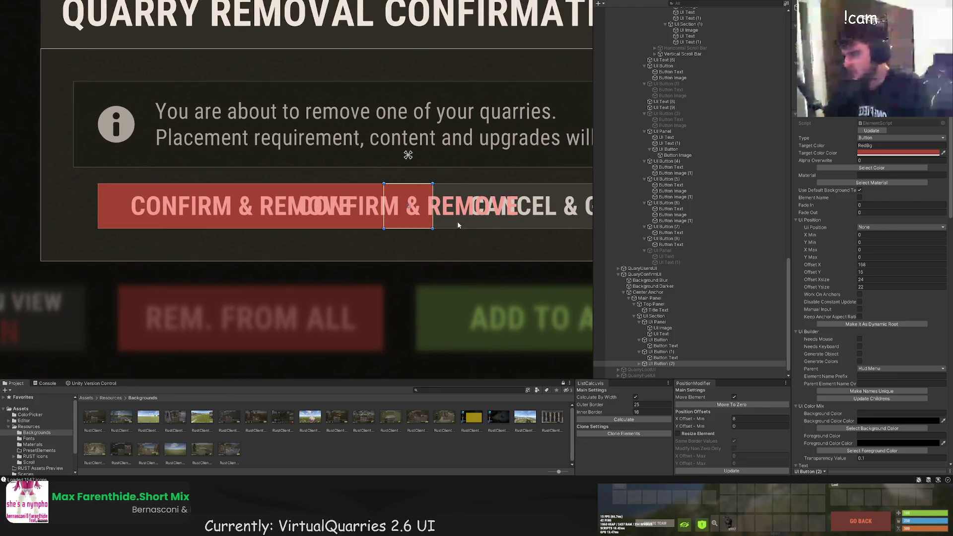
pyautogui.click(666, 358)
pyautogui.click(667, 364)
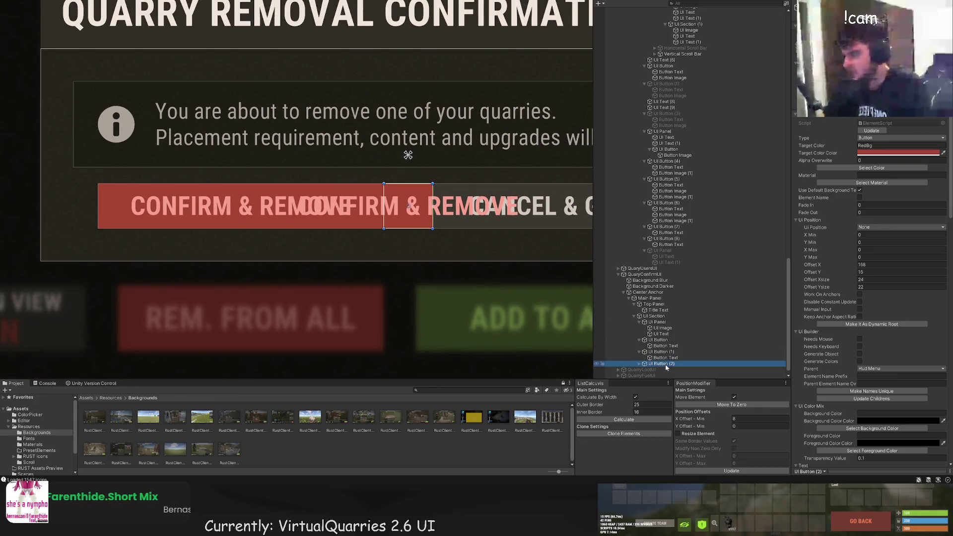
pyautogui.press('Delete')
# Nudge CANCEL & GO BACK slightly right and CONFIRM & REMOVE slightly left
pyautogui.click(661, 352)
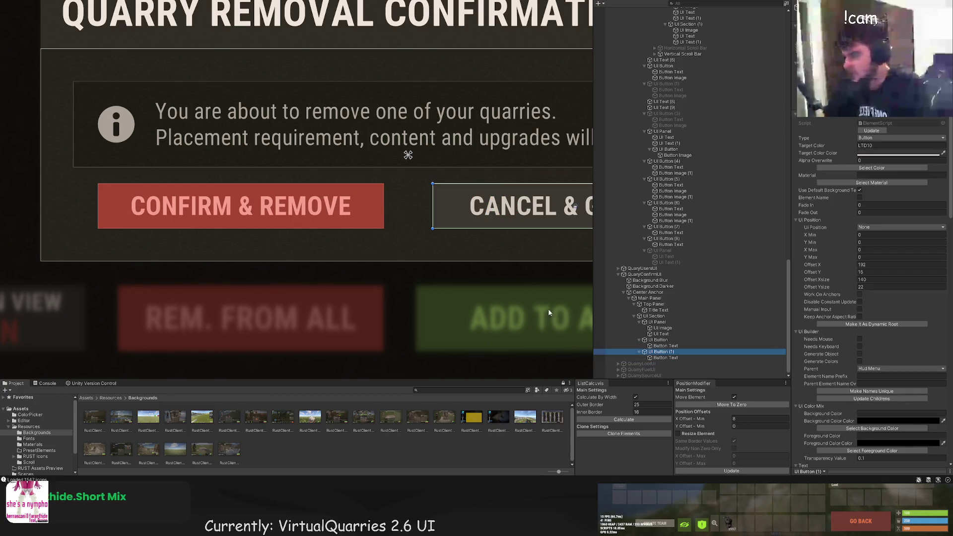
pyautogui.press('w')
pyautogui.press('f')
pyautogui.moveTo(425, 173); pyautogui.dragTo(431, 175)
pyautogui.click(658, 340)
pyautogui.press('f')
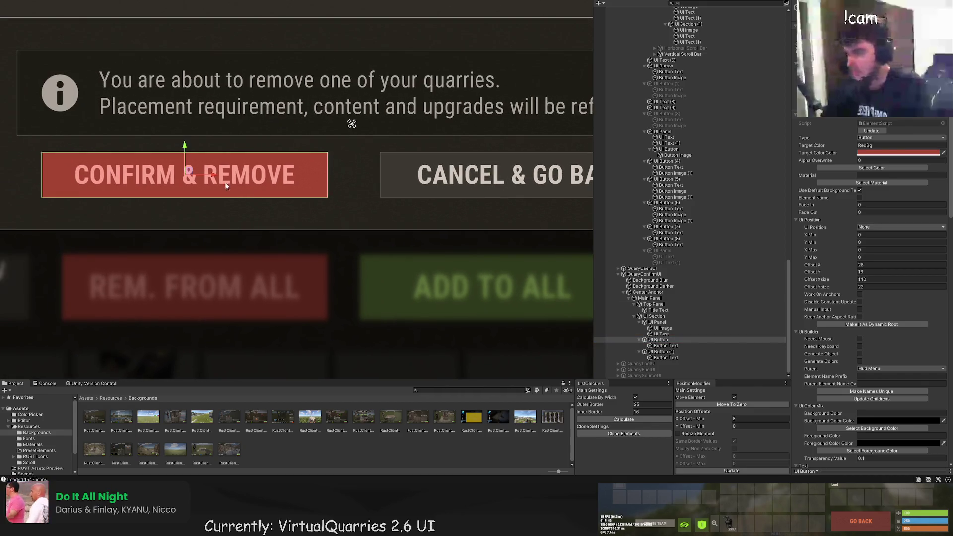
pyautogui.moveTo(208, 178); pyautogui.dragTo(206, 178)
# Expand QuaryConfirmUI and drag its Main Panel to raise the Quarry Removal dialog
pyautogui.scroll(-4, 229, 201)
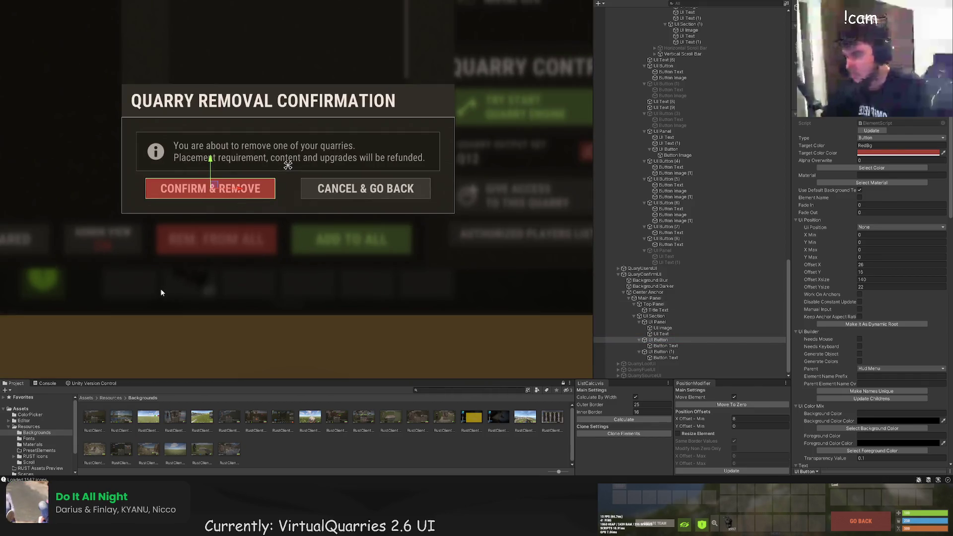
pyautogui.scroll(-2, 187, 337)
pyautogui.scroll(2, 48, 246)
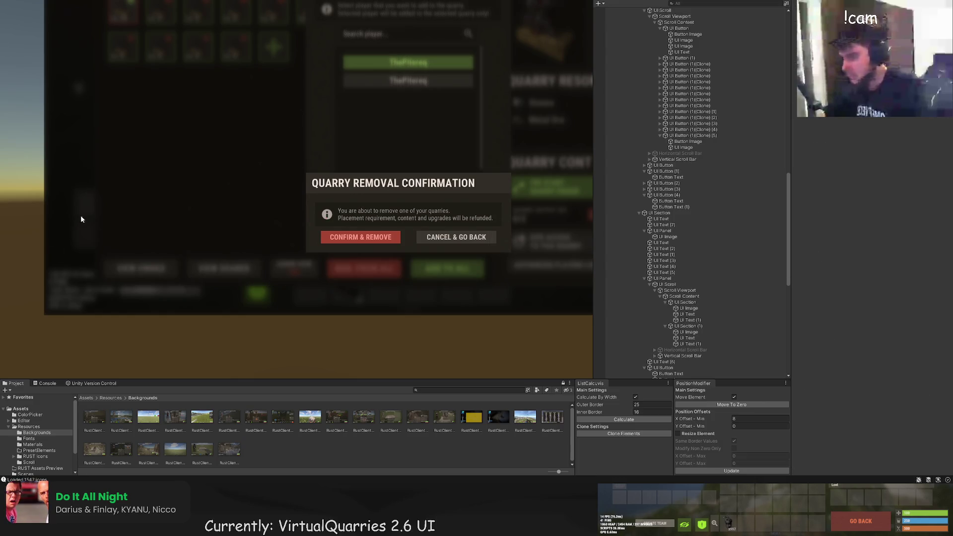
pyautogui.scroll(-1, 79, 216)
pyautogui.scroll(-1, 135, 187)
pyautogui.moveTo(145, 157); pyautogui.dragTo(116, 114)
pyautogui.scroll(-10, 677, 330)
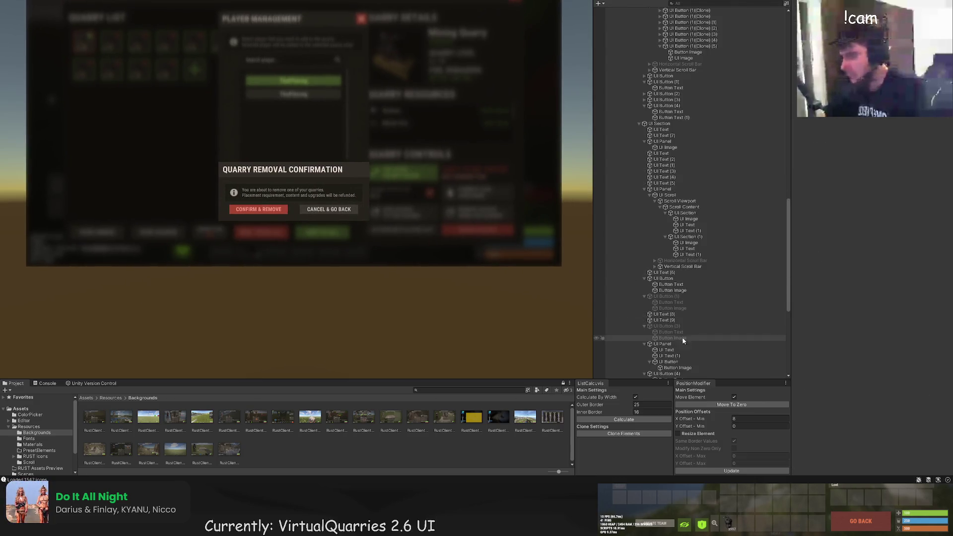
pyautogui.keyDown('alt'); pyautogui.click(618, 375); pyautogui.keyUp('alt')
pyautogui.scroll(-5, 680, 298)
pyautogui.click(649, 298)
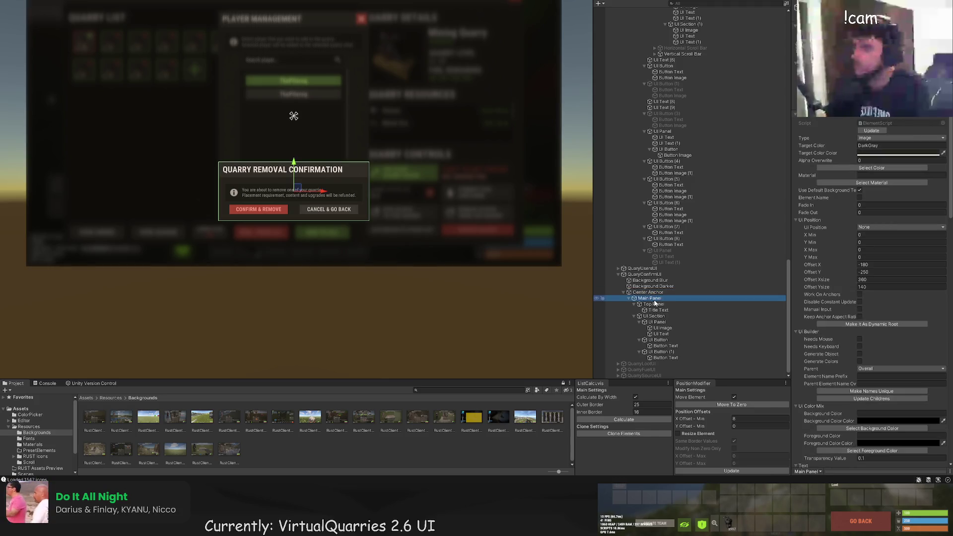
pyautogui.moveTo(365, 191); pyautogui.dragTo(394, 225)
pyautogui.click(649, 298)
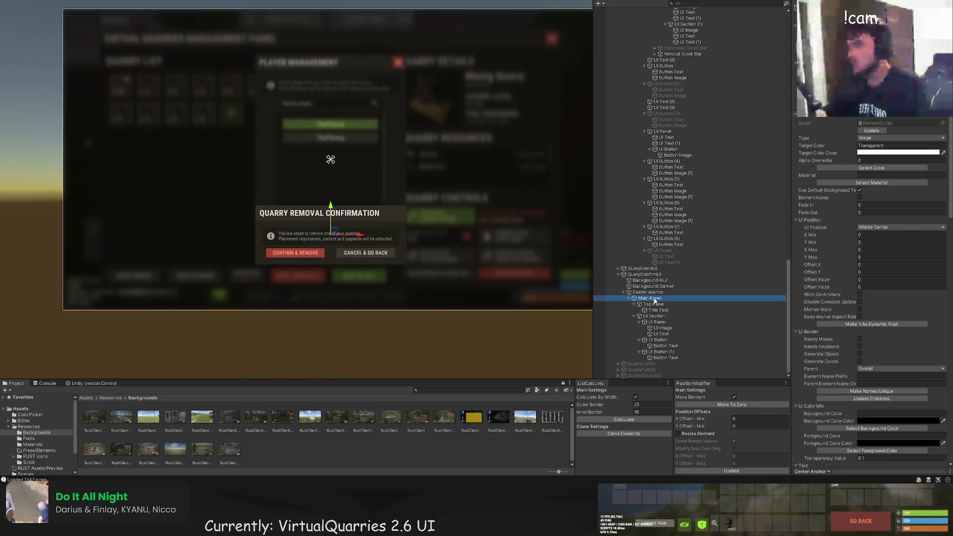
pyautogui.moveTo(330, 206); pyautogui.dragTo(335, 138)
# Inspect the scroll view, UI Button (8), message panel and root Canvas, then deselect
pyautogui.scroll(5, 334, 138)
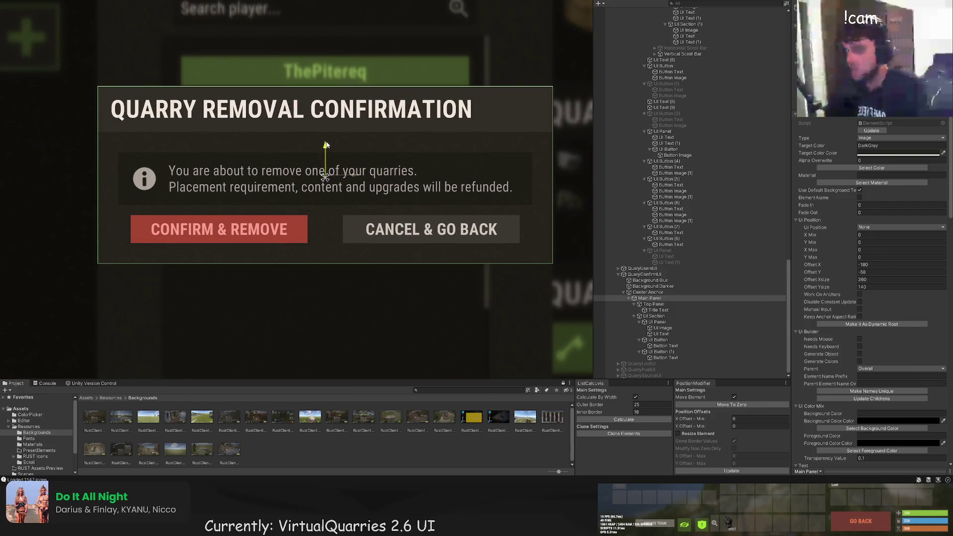
pyautogui.scroll(-6, 325, 147)
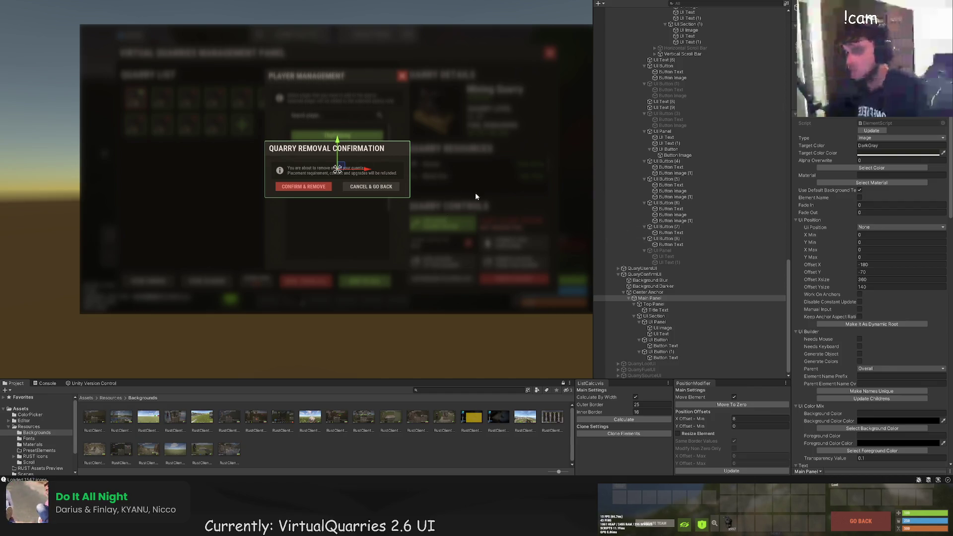
pyautogui.scroll(-1, 328, 248)
pyautogui.click(301, 316)
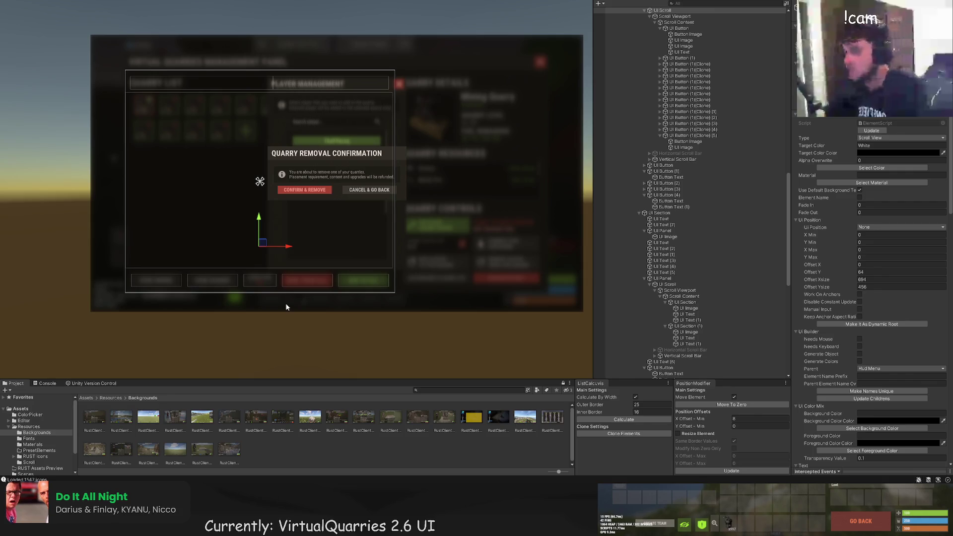
pyautogui.scroll(3, 275, 231)
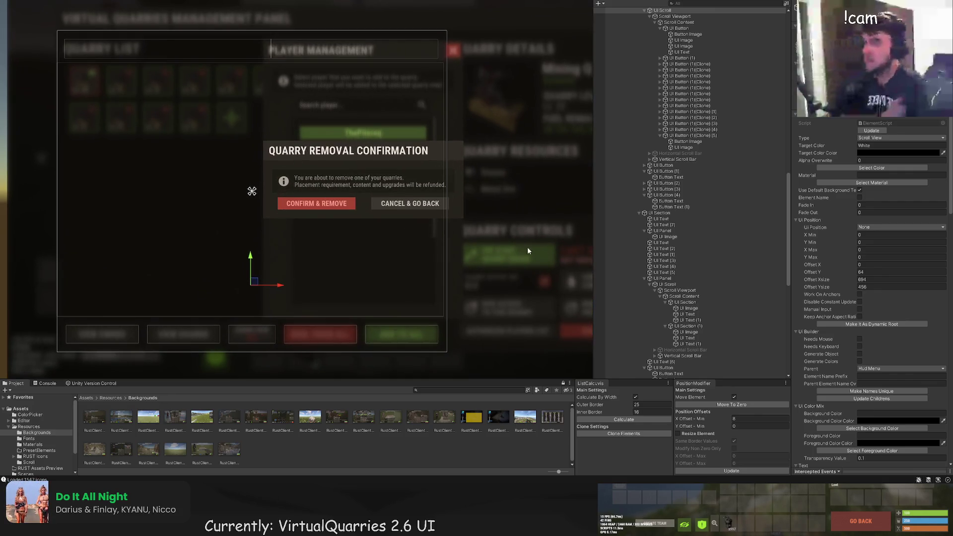
pyautogui.scroll(-3, 689, 312)
pyautogui.scroll(-7, 689, 313)
pyautogui.click(672, 240)
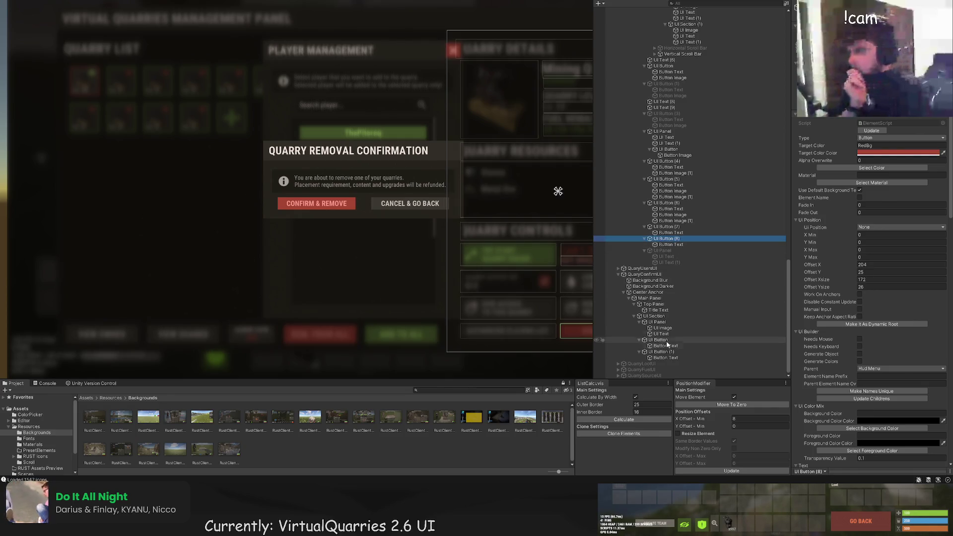
pyautogui.click(661, 322)
pyautogui.scroll(5, 356, 172)
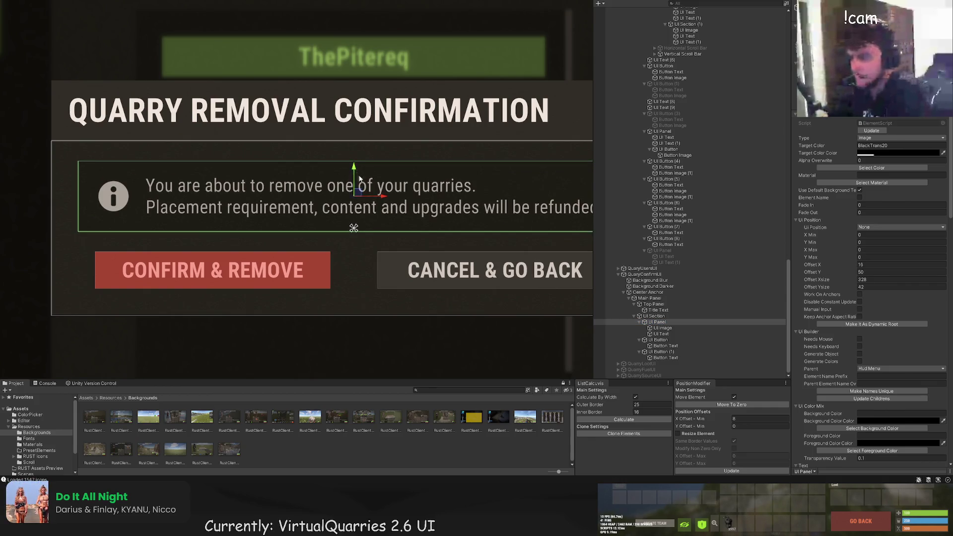
pyautogui.scroll(-5, 356, 174)
pyautogui.click(149, 201)
pyautogui.scroll(-3, 149, 201)
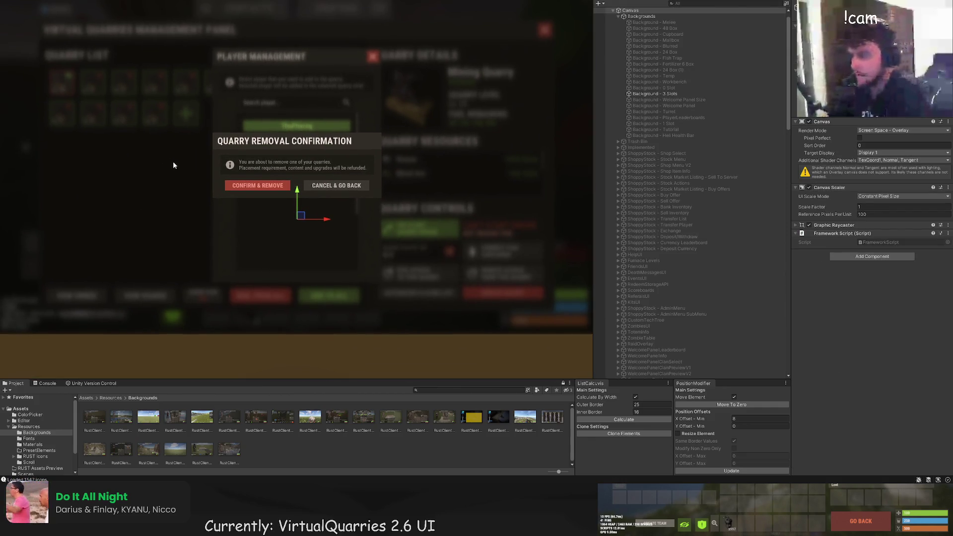
pyautogui.scroll(-3, 174, 165)
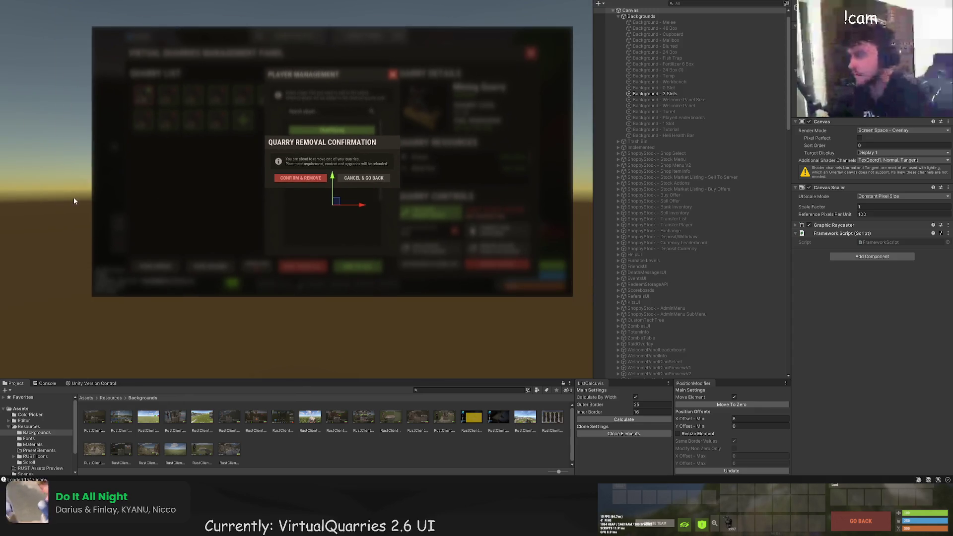
pyautogui.click(85, 198)
# Hide QuaryUsersUI so the Player Management panel disappears, then recentre the view
pyautogui.scroll(4, 160, 172)
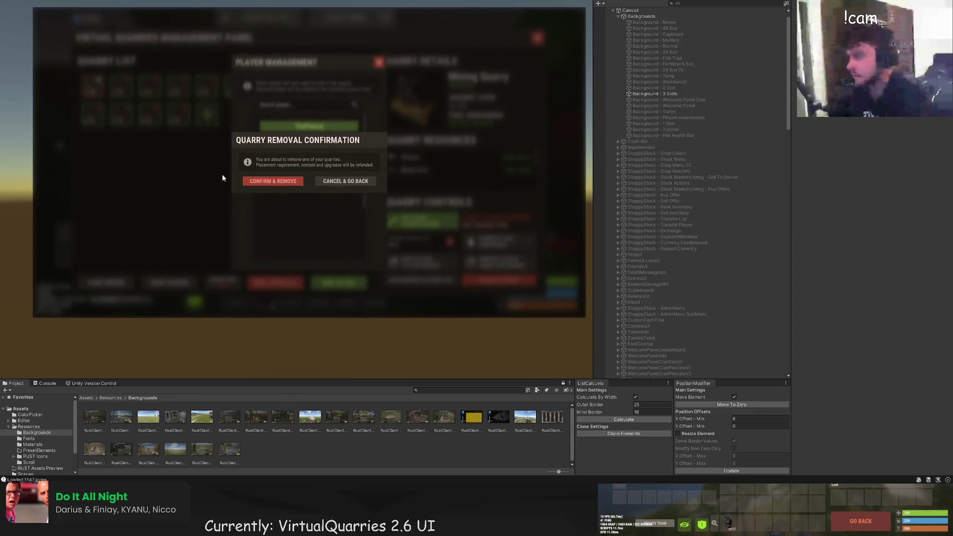
pyautogui.scroll(-20, 670, 258)
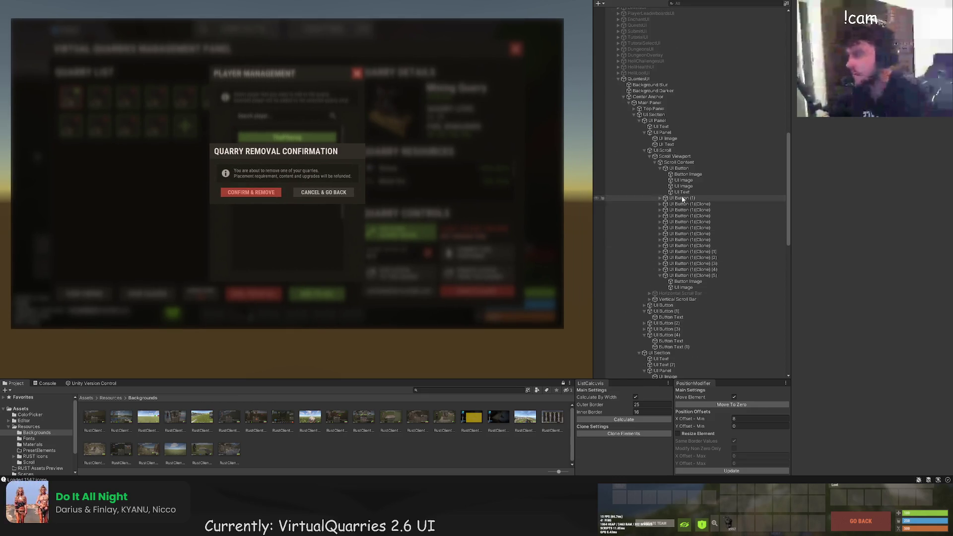
pyautogui.scroll(-12, 680, 190)
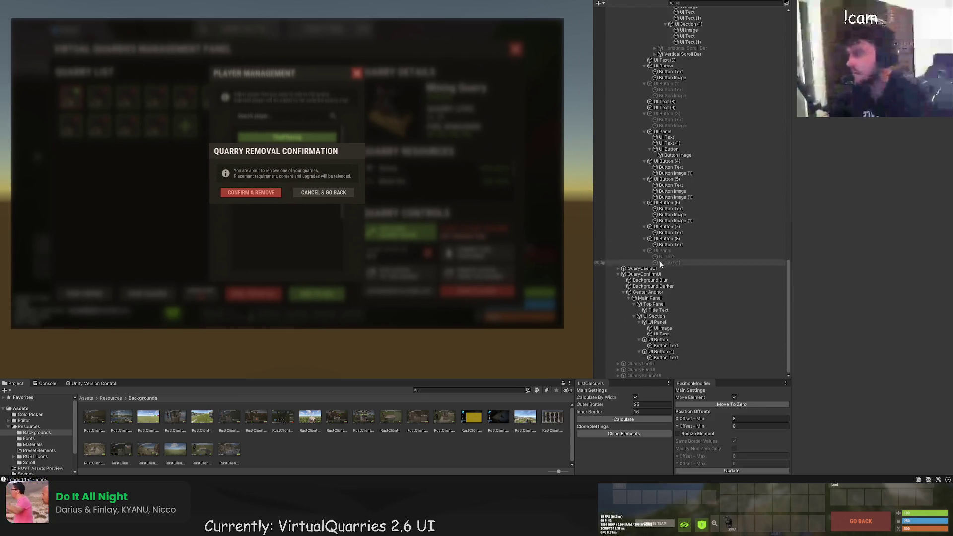
pyautogui.click(630, 269)
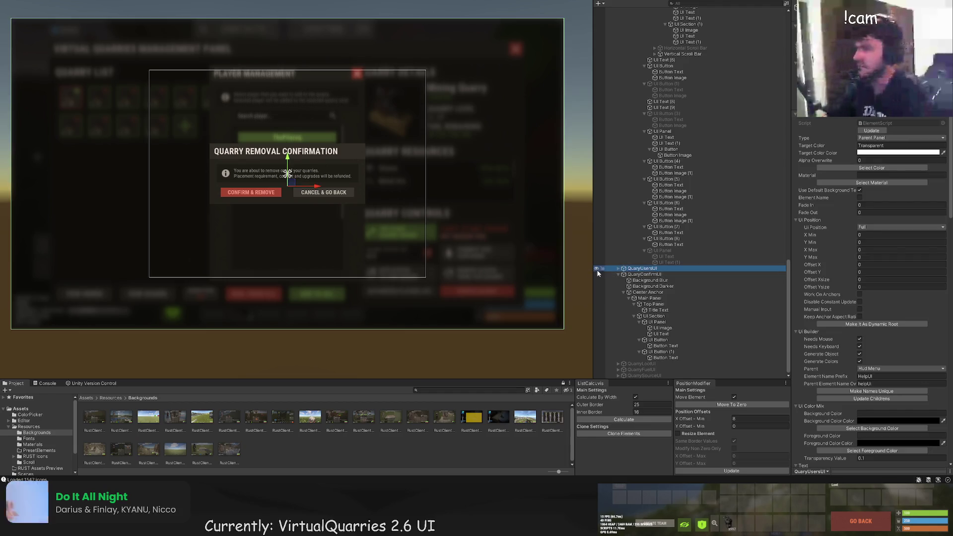
pyautogui.click(596, 268)
pyautogui.click(89, 203)
pyautogui.moveTo(89, 203); pyautogui.dragTo(67, 210)
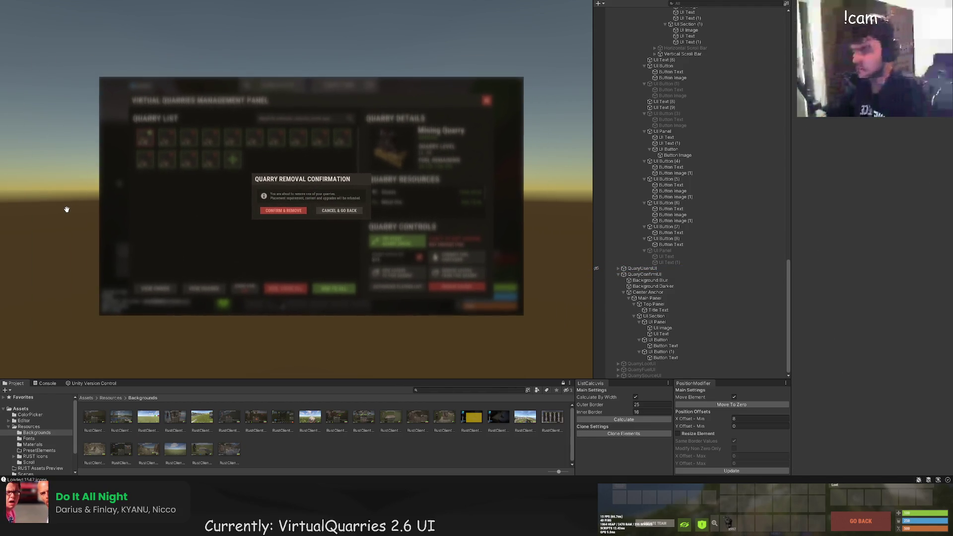
pyautogui.scroll(1, 149, 191)
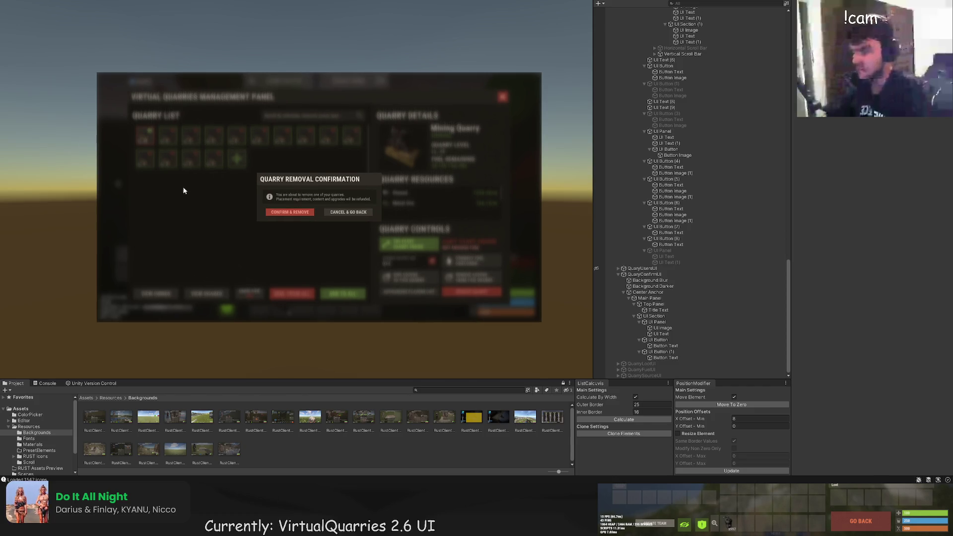
pyautogui.scroll(2, 149, 183)
pyautogui.moveTo(136, 177)
pyautogui.mouseDown()
pyautogui.moveTo(134, 168)
pyautogui.moveTo(136, 184)
pyautogui.mouseUp()
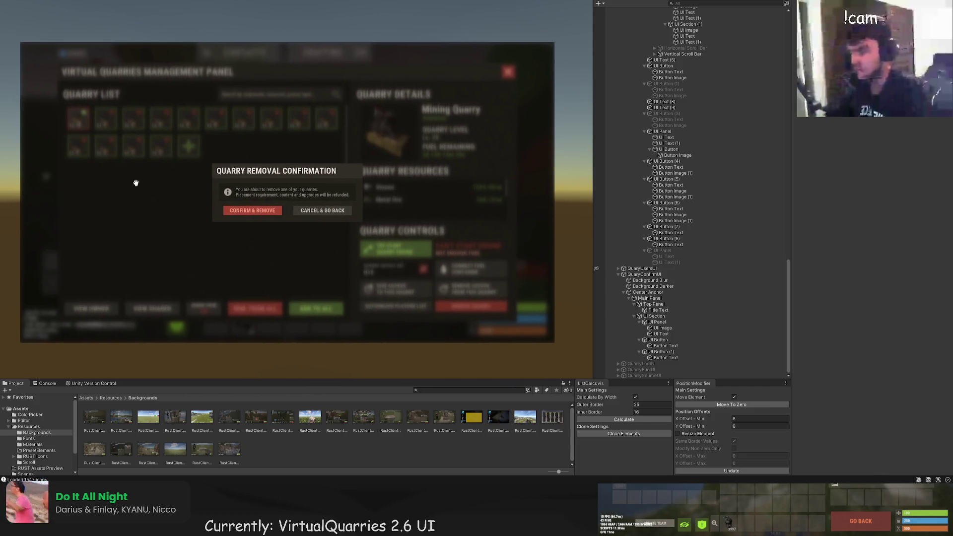
pyautogui.scroll(1, 135, 183)
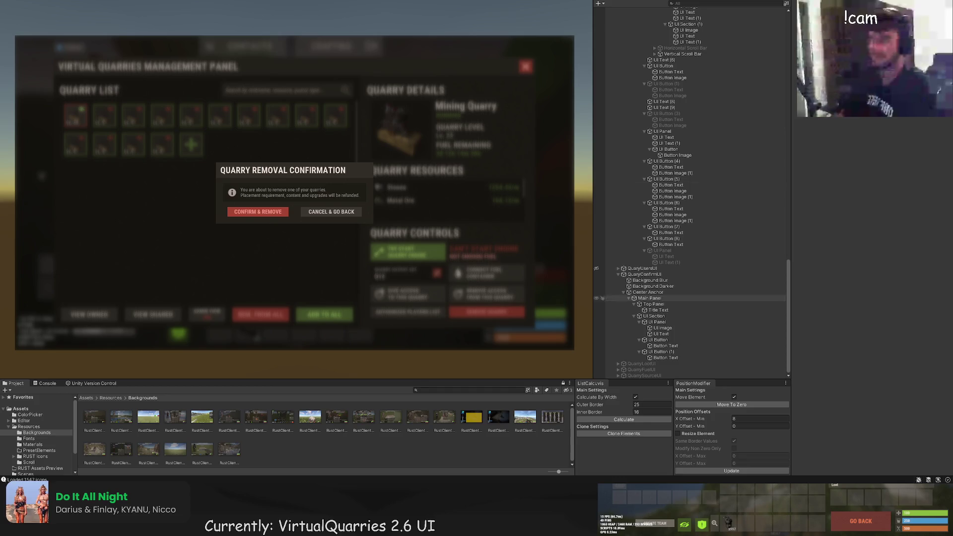
# Hide QuaryConfirmUI, turn QuaryUsersUI back on, and deselect
pyautogui.click(646, 274)
pyautogui.click(596, 274)
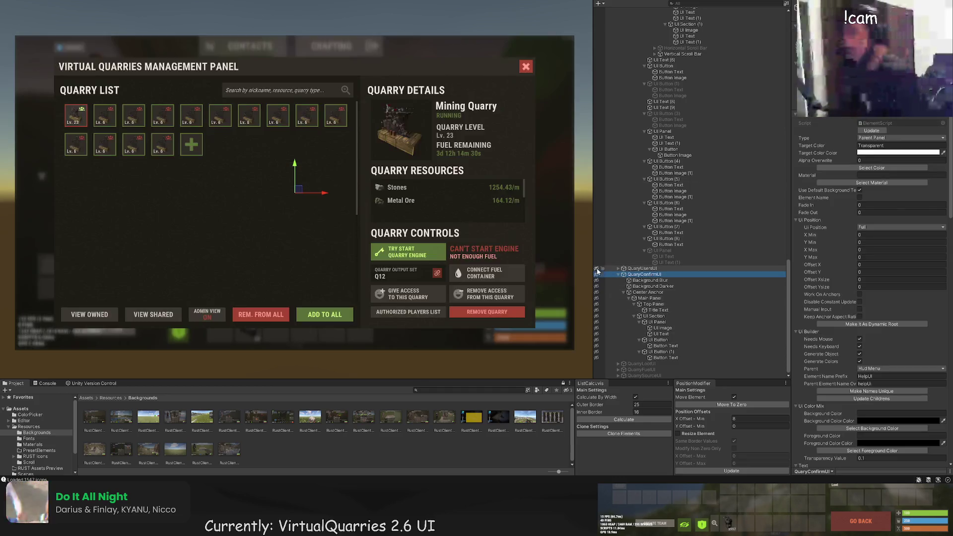
pyautogui.click(596, 268)
pyautogui.click(544, 363)
pyautogui.scroll(-1, 540, 359)
pyautogui.scroll(2, 540, 359)
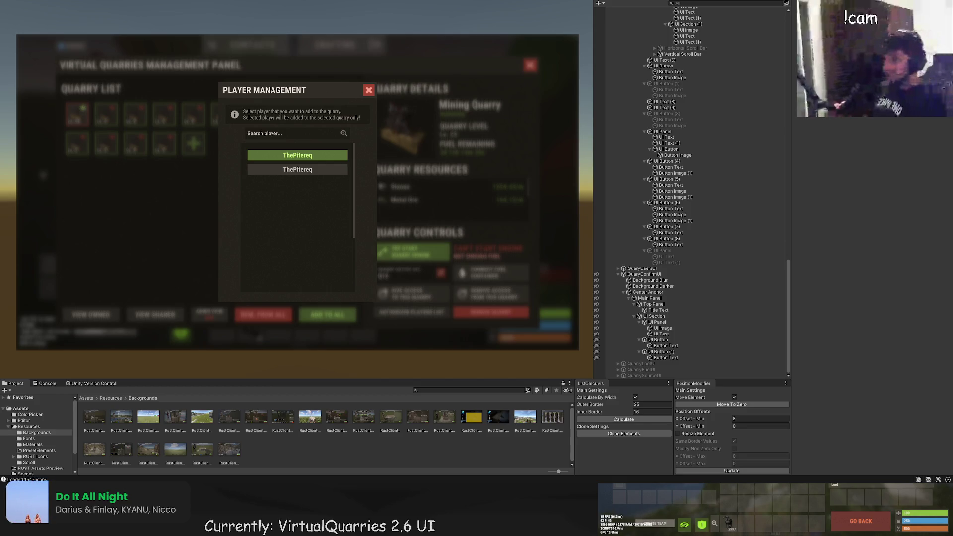
# Drag the Player Management mockup view higher and further right
pyautogui.moveTo(389, 295); pyautogui.dragTo(421, 258)
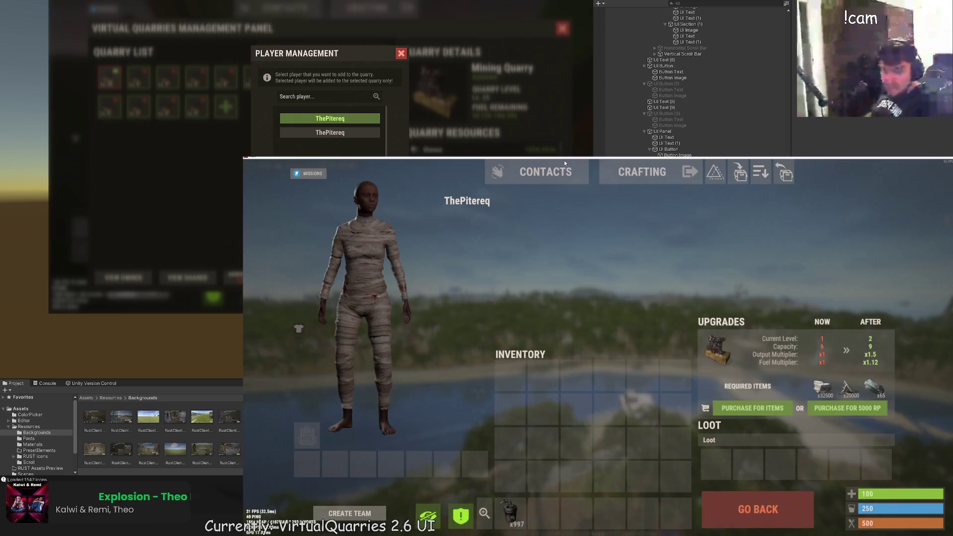
# Open the Virtual Quarries panel with the /vq chat command
pyautogui.press('Return')
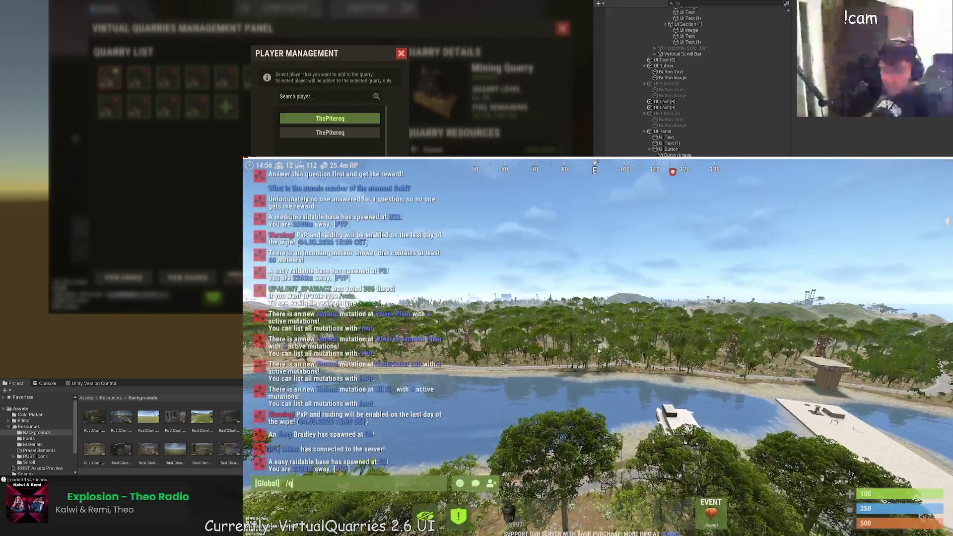
pyautogui.write('/vq')
pyautogui.press('Return')
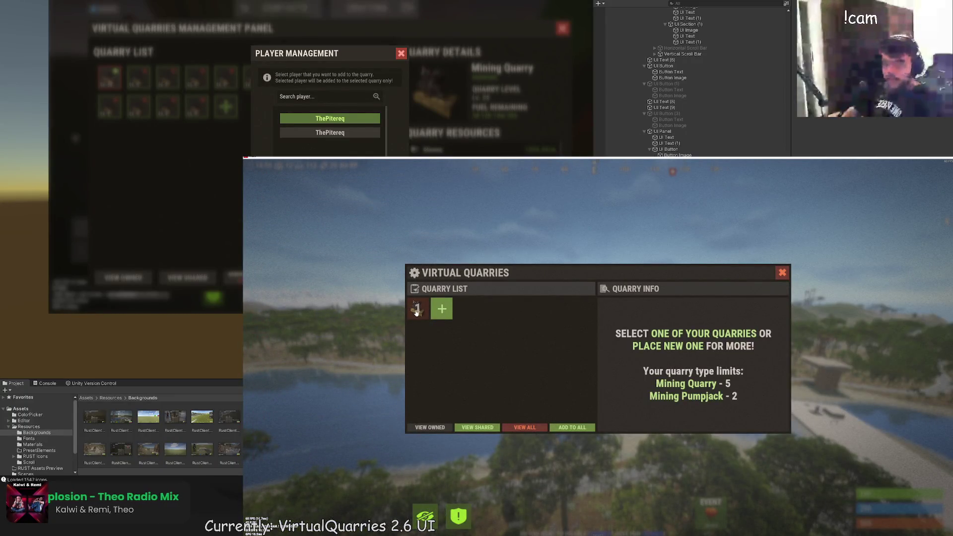
# Start a new quarry and use two survey charges to find deposit resources
pyautogui.click(416, 309)
pyautogui.click(625, 408)
pyautogui.click(596, 397)
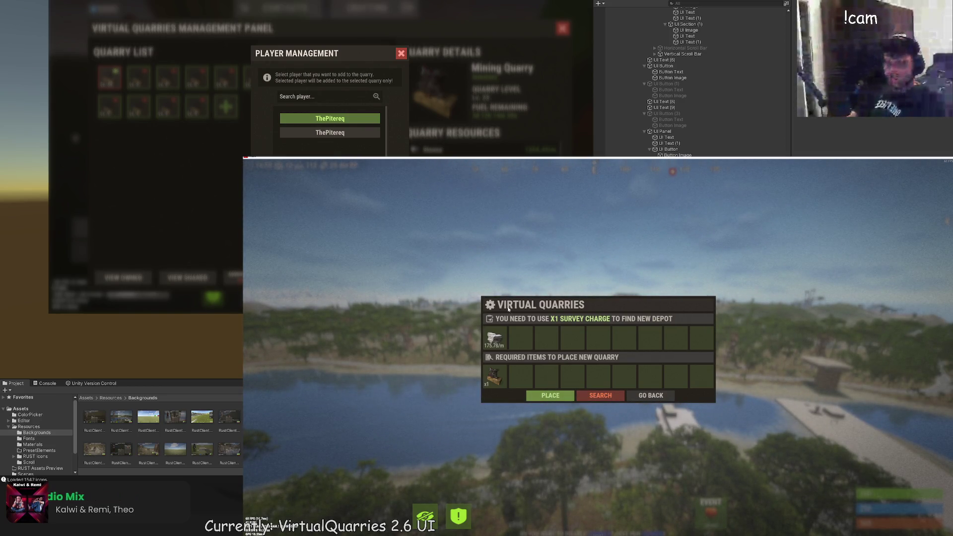
pyautogui.click(595, 396)
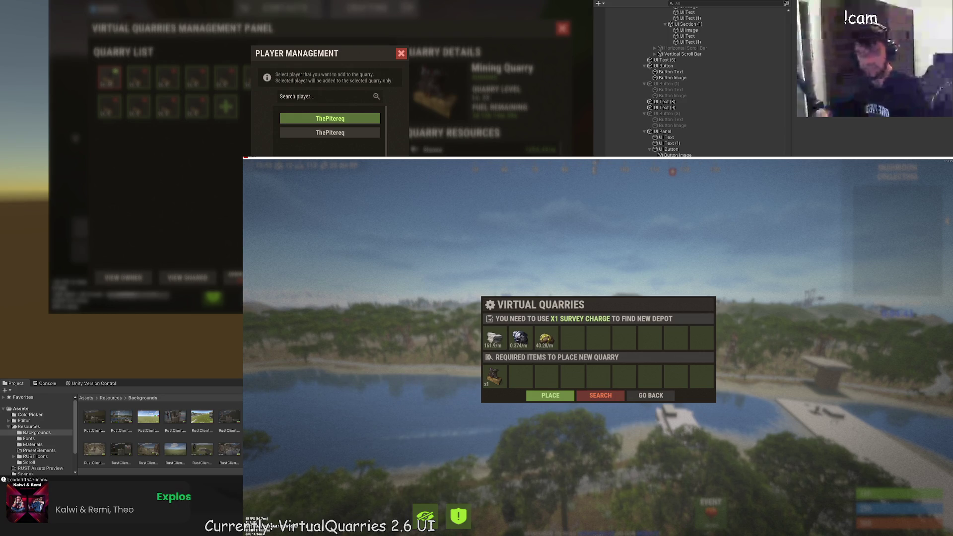
pyautogui.click(646, 395)
# Close the Virtual Quarries panel and reopen it with the /vq chat command
pyautogui.click(787, 272)
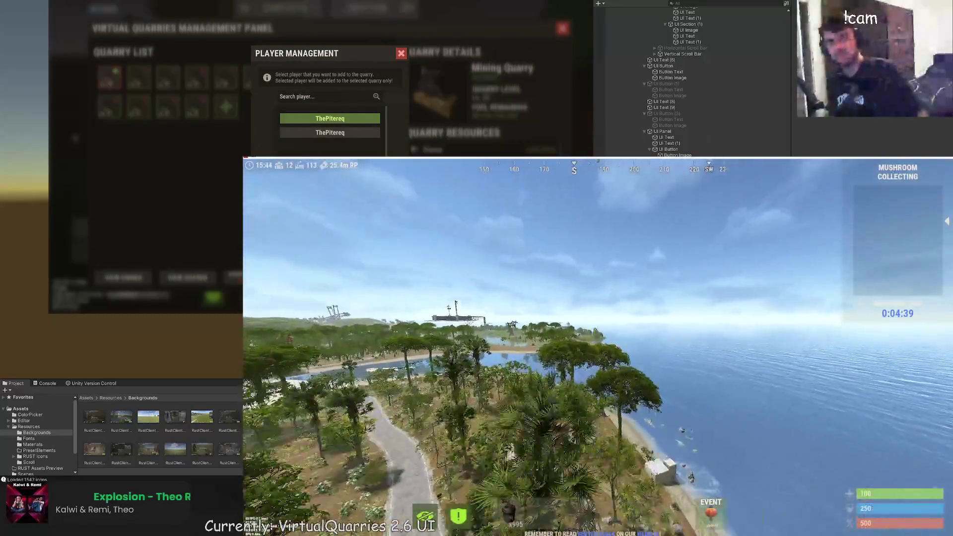
pyautogui.press('Return')
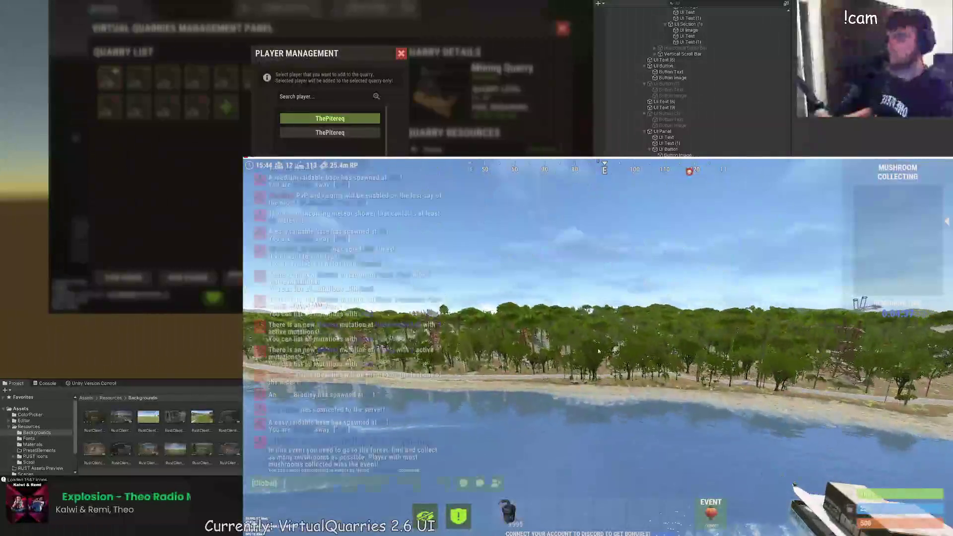
pyautogui.write('/vq')
pyautogui.press('Return')
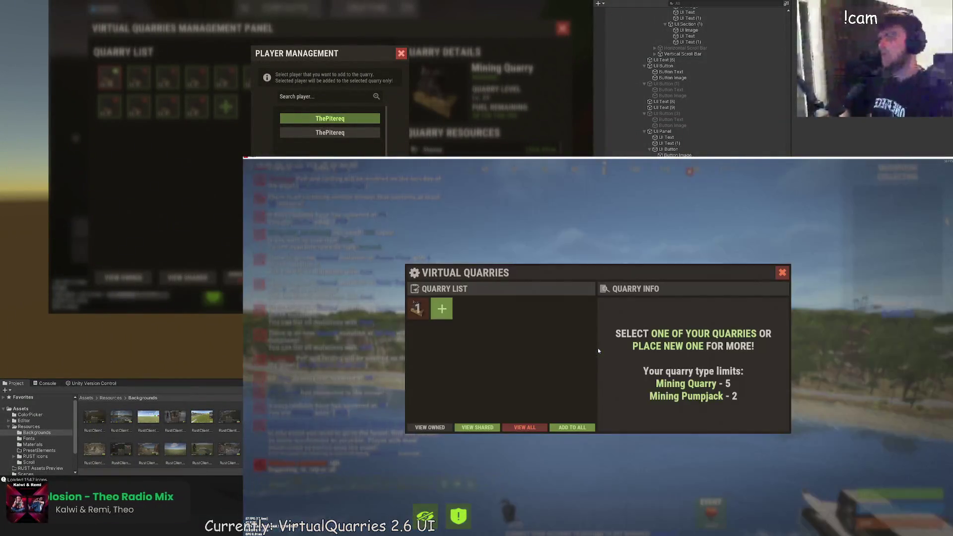
# Switch repeatedly between the quarry list and the ADD TO ALL player list, ending on the player list
pyautogui.click(572, 427)
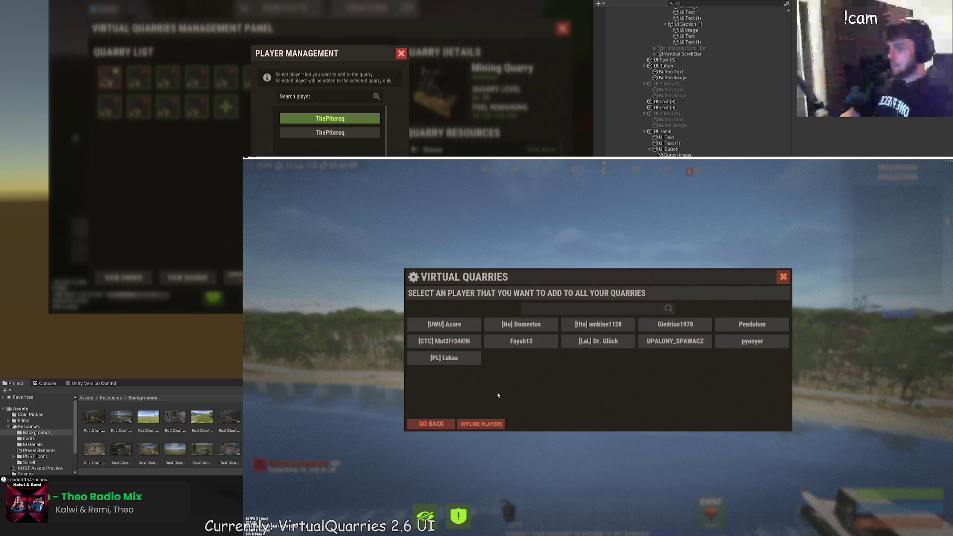
pyautogui.click(437, 425)
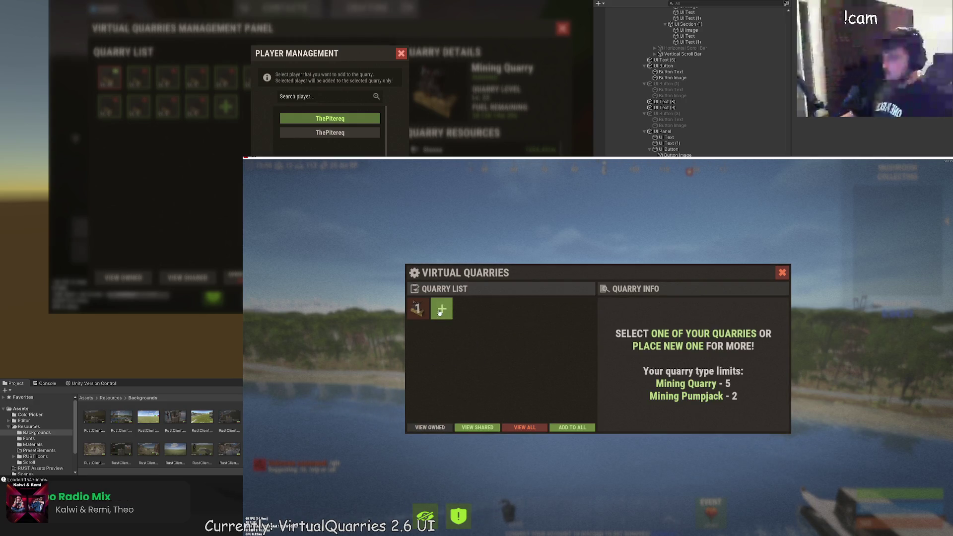
pyautogui.click(568, 429)
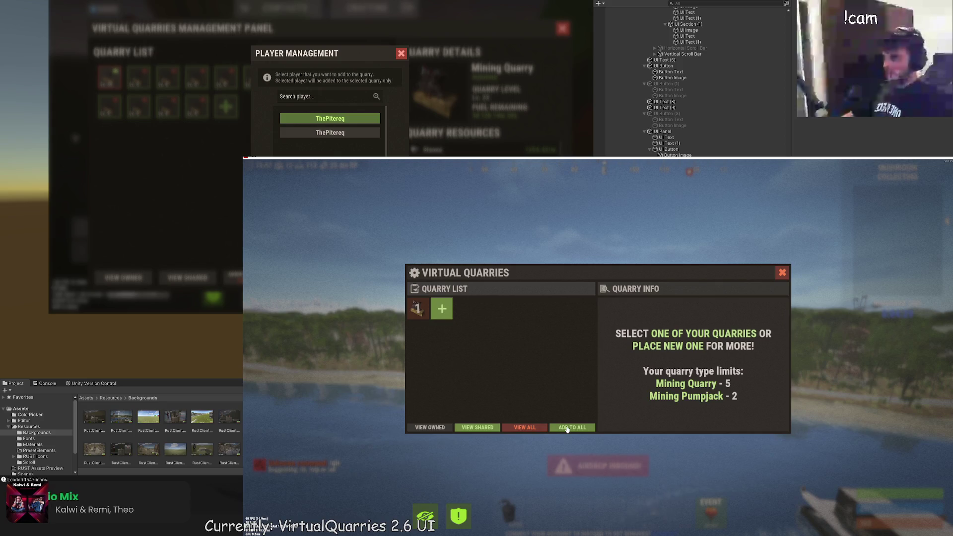
pyautogui.click(567, 428)
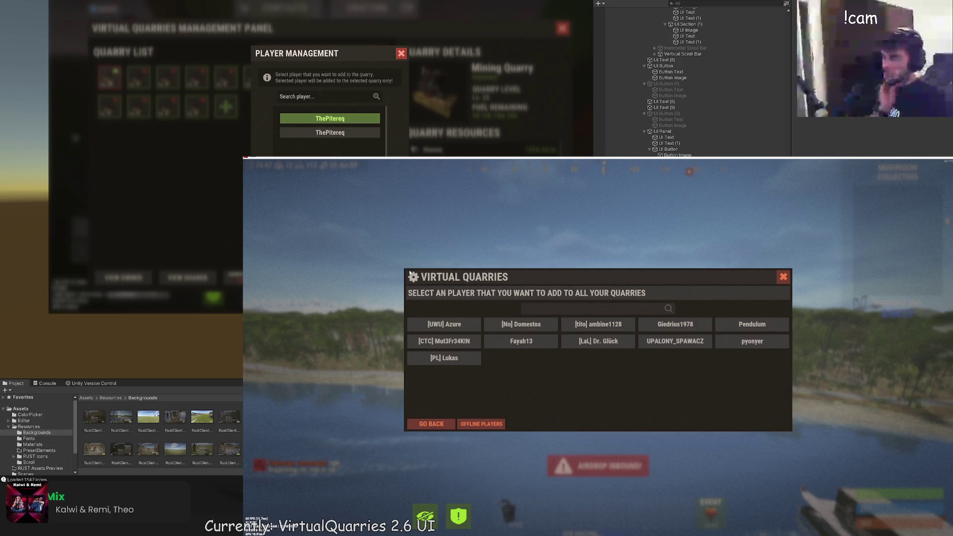
pyautogui.click(432, 424)
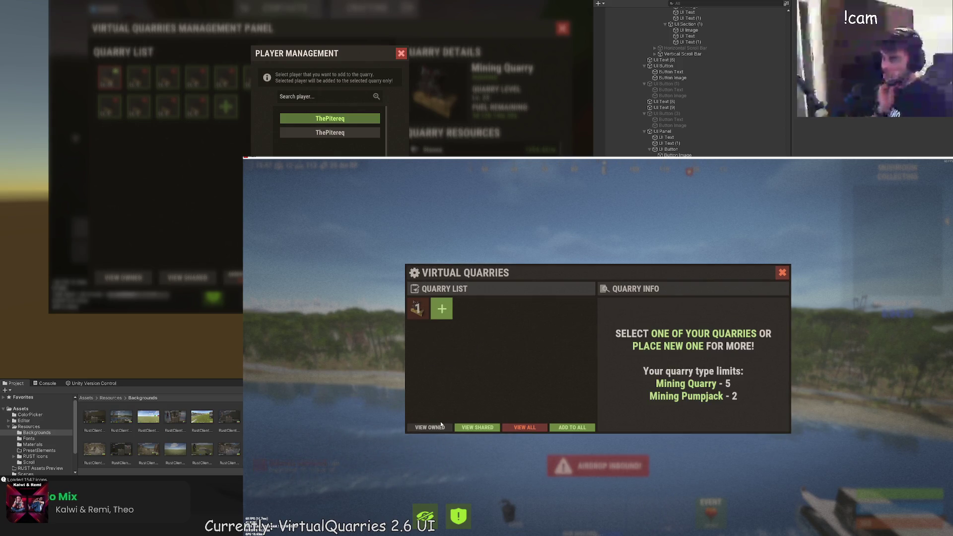
pyautogui.click(571, 428)
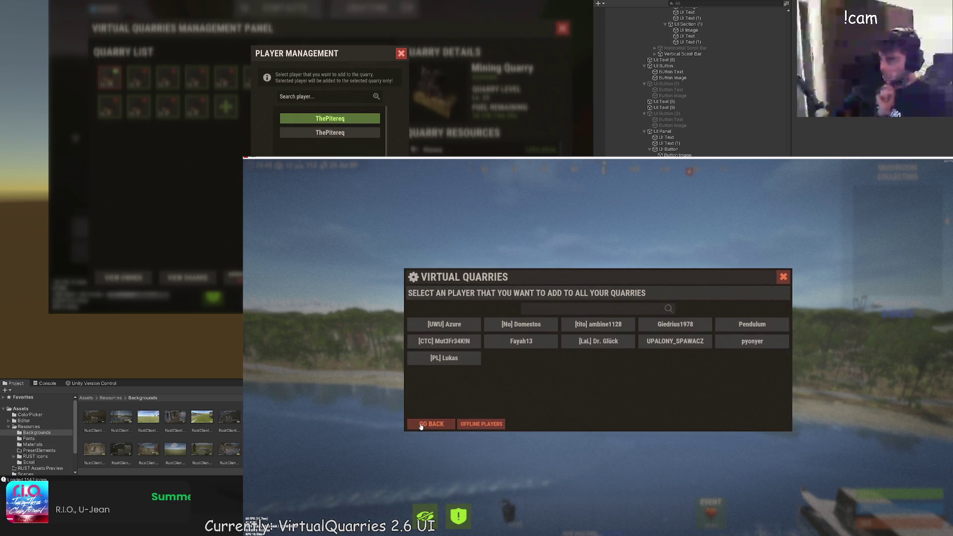
pyautogui.click(421, 425)
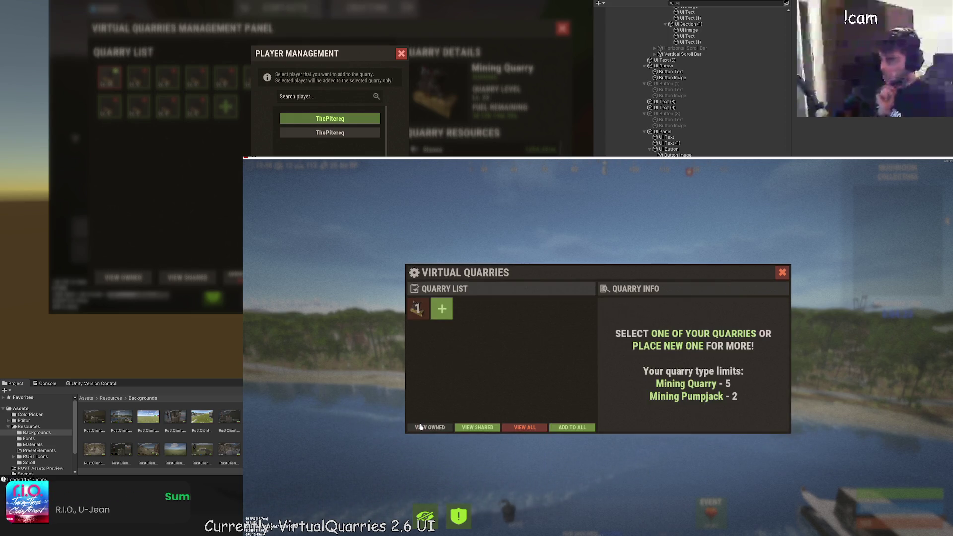
pyautogui.click(565, 428)
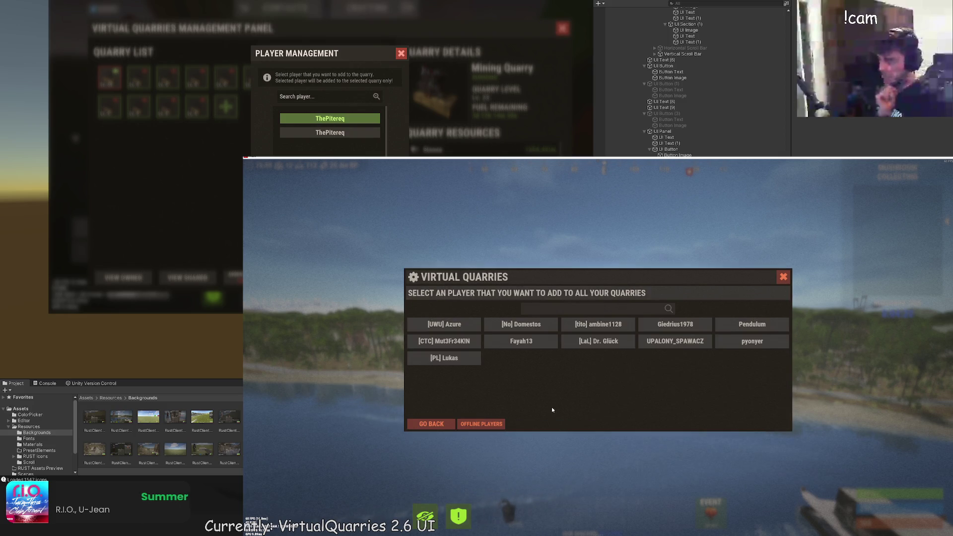
# Filter the player list by searching 'ghghgh', then clear the search
pyautogui.click(621, 311)
pyautogui.write('ghghgh')
pyautogui.press('Return')
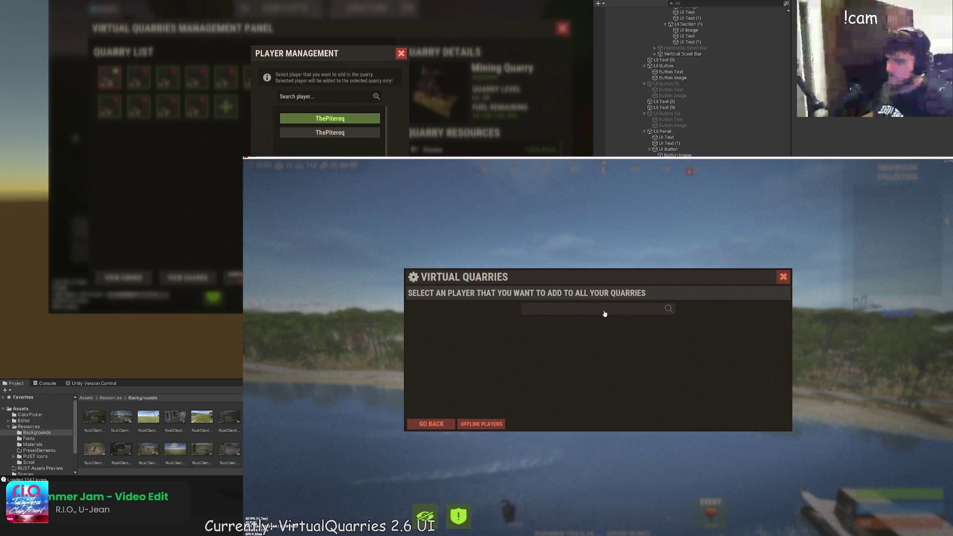
pyautogui.press('Return')
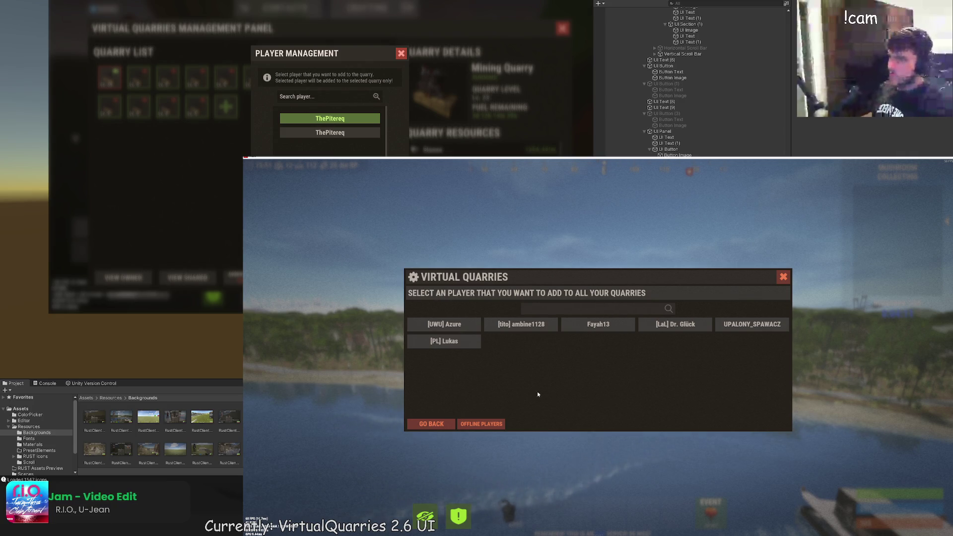
# Try placing and surveying a new quarry, which fails for missing items, then close the panel
pyautogui.click(426, 424)
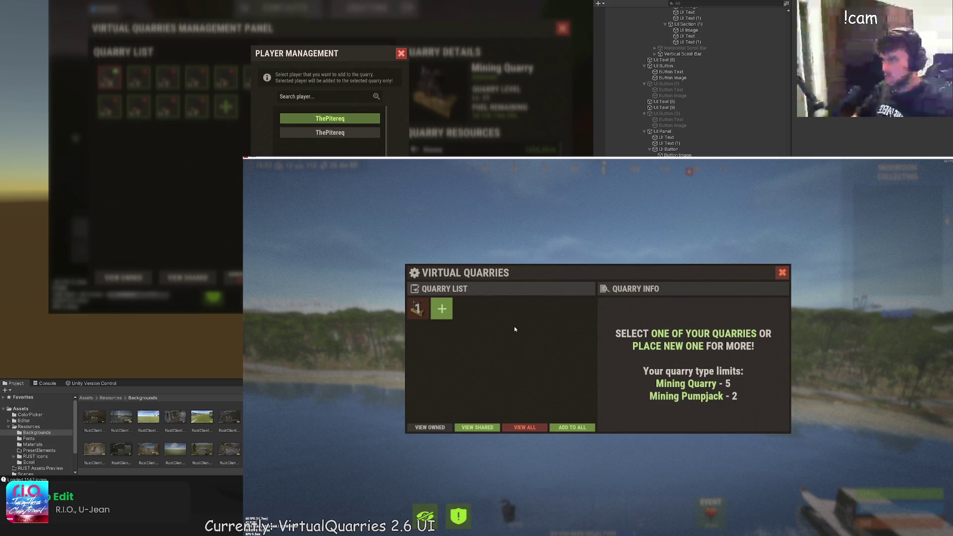
pyautogui.click(441, 309)
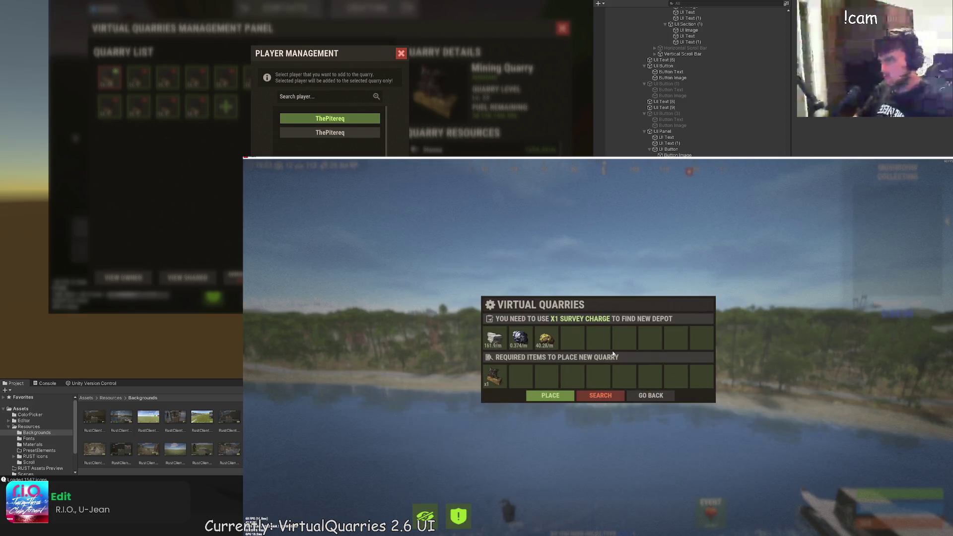
pyautogui.click(566, 399)
pyautogui.click(582, 395)
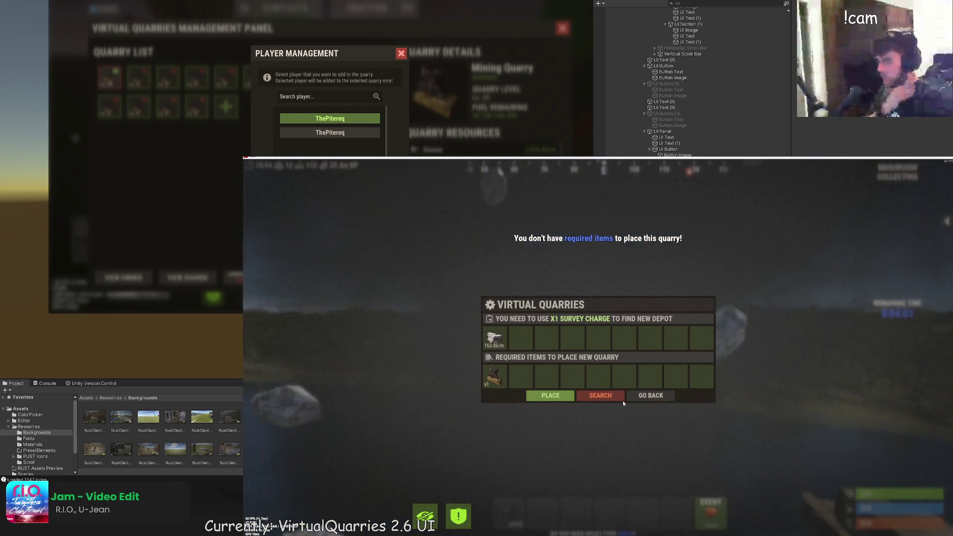
pyautogui.click(653, 399)
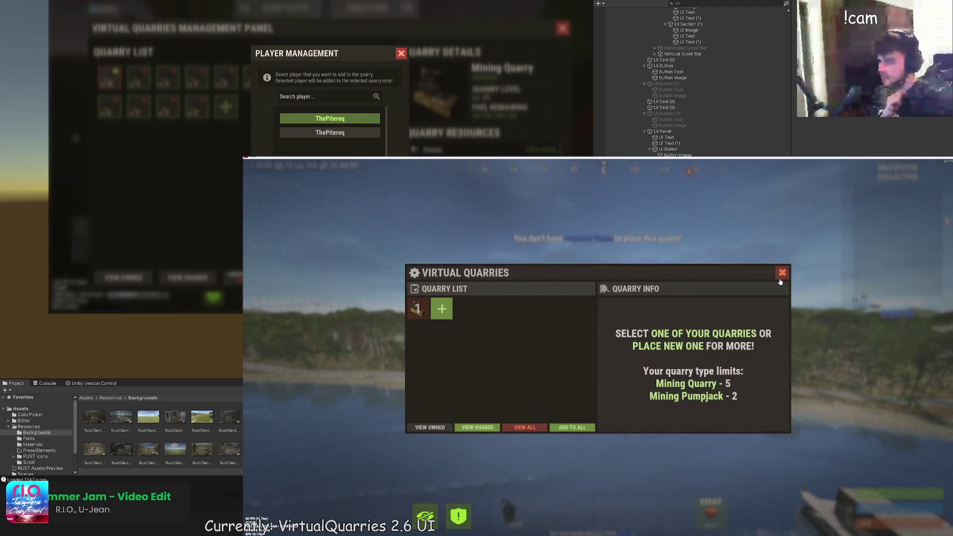
pyautogui.click(782, 272)
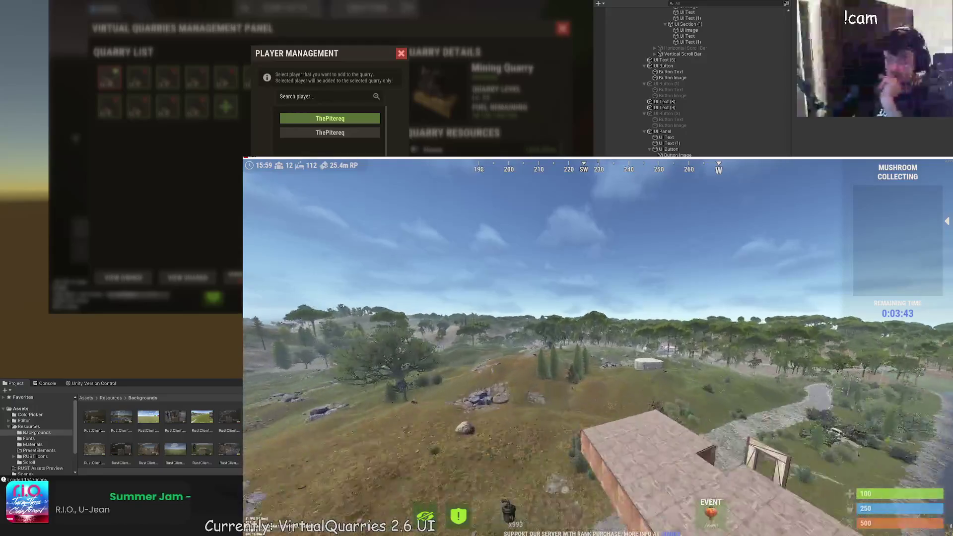
# Show the [Global] chat with its recent messages, then dismiss it with Escape
pyautogui.press('Return')
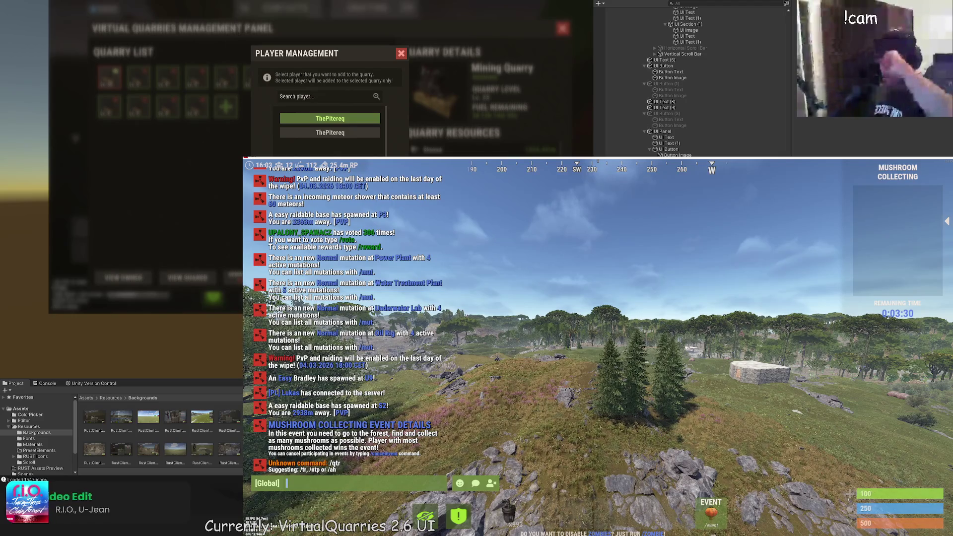
pyautogui.press('Escape')
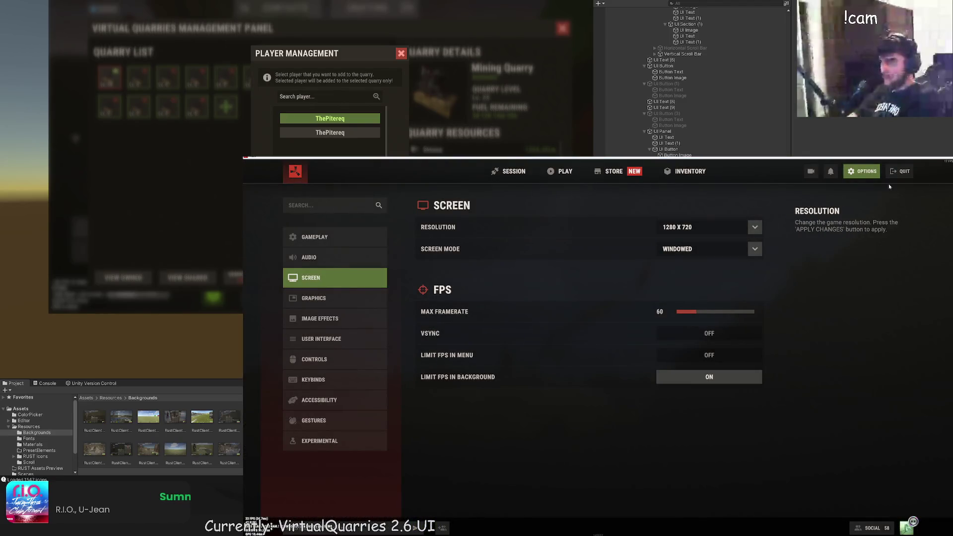
# Quit Rust to the desktop, returning to the Unity Editor's Player Management popup mockup
pyautogui.click(904, 172)
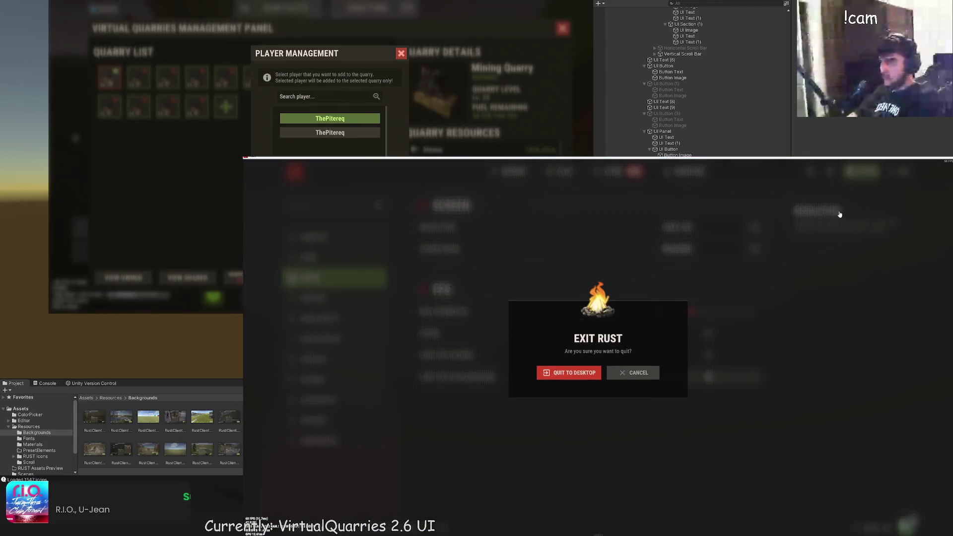
pyautogui.click(569, 372)
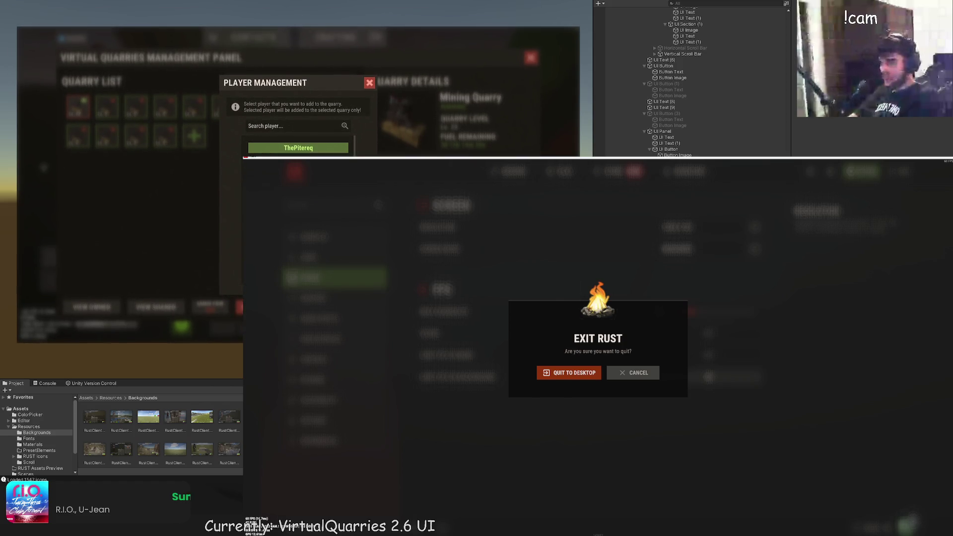
pyautogui.scroll(10, 693, 256)
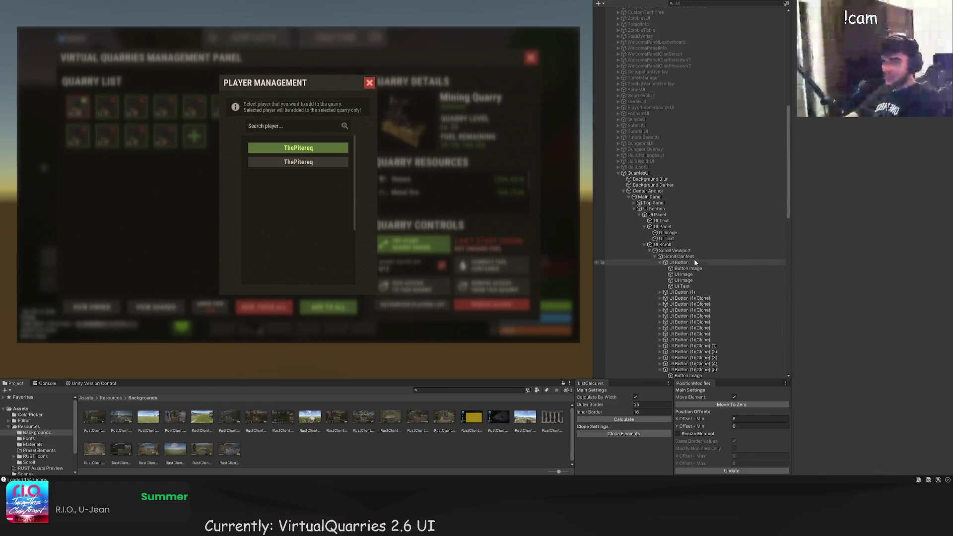